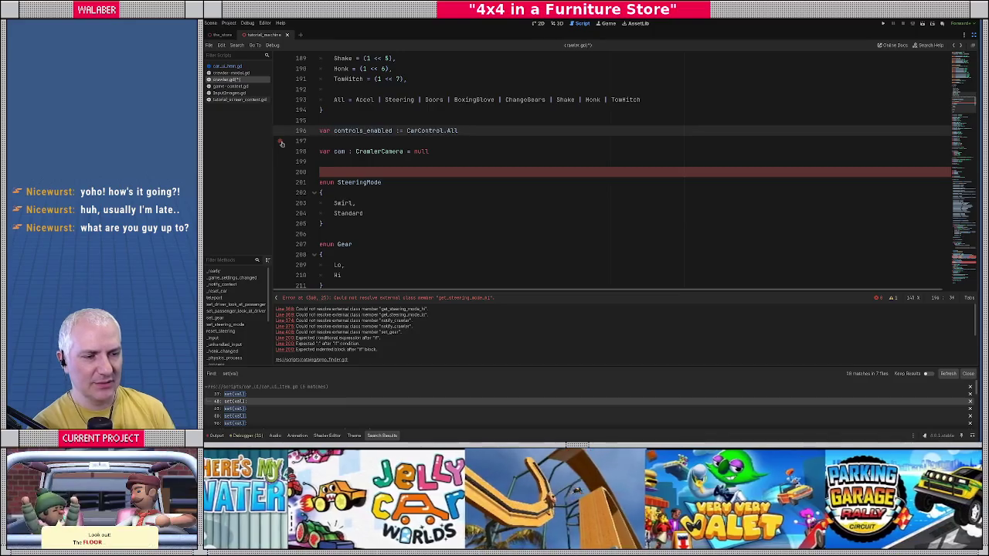
Save crawler.gd and scroll down past the set_gear function
click(380, 213)
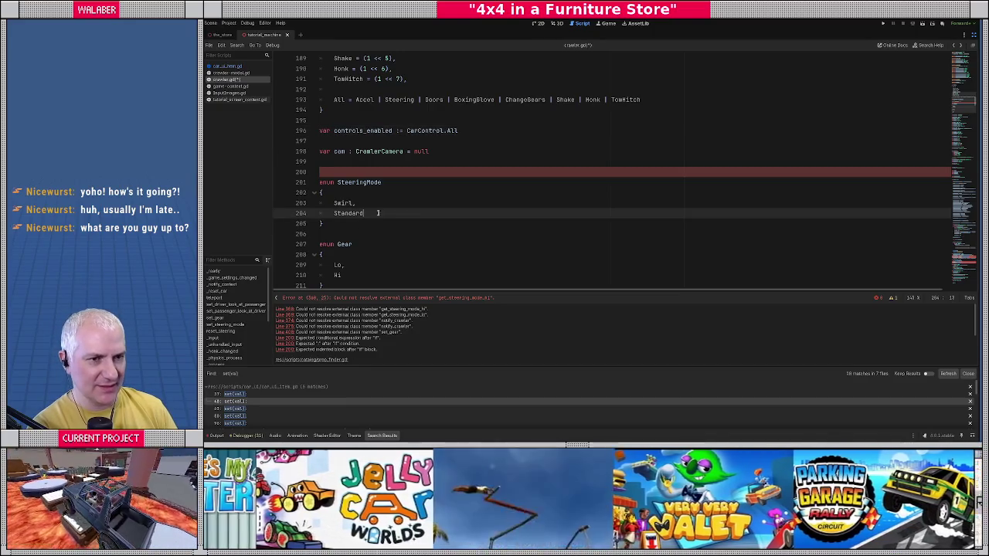
key(ctrl+s)
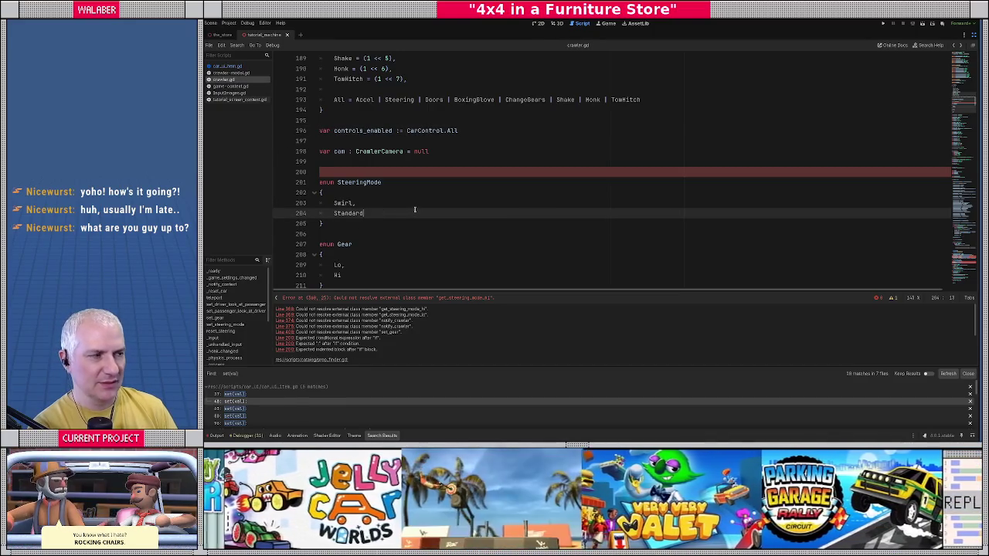
scroll(964, 122, down, 20)
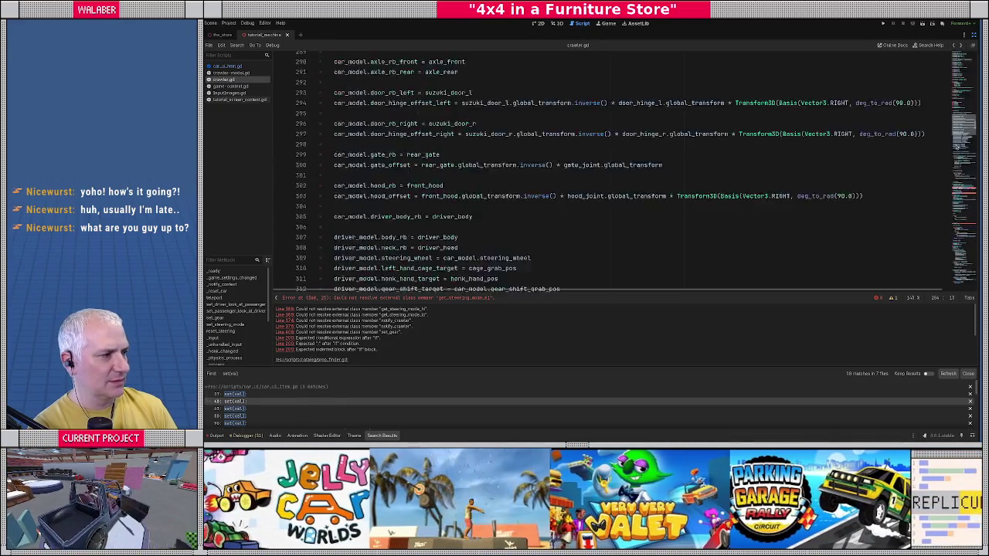
scroll(956, 144, down, 8)
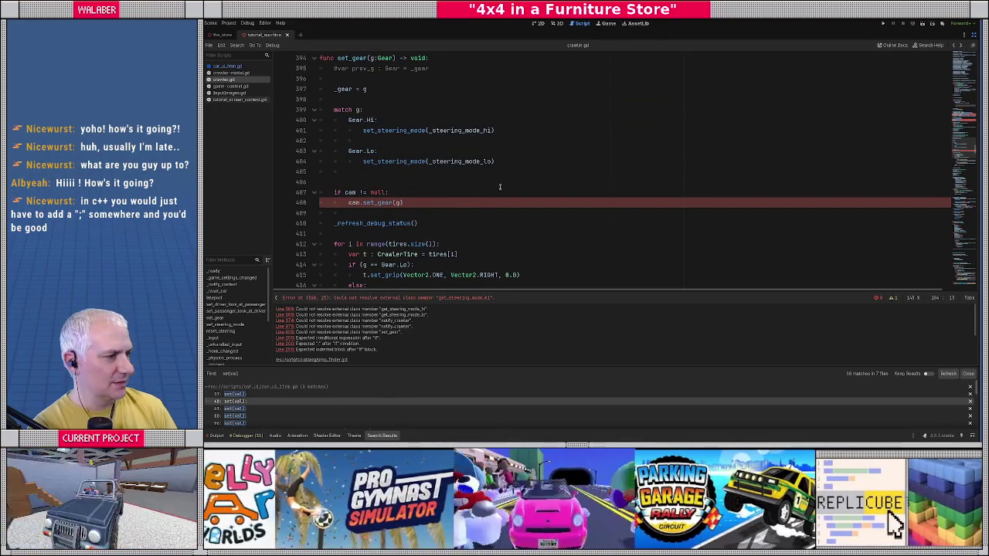
scroll(901, 171, down, 5)
Find the _input function, then continue down to _unhandled_input's gear and Honk handling
click(496, 172)
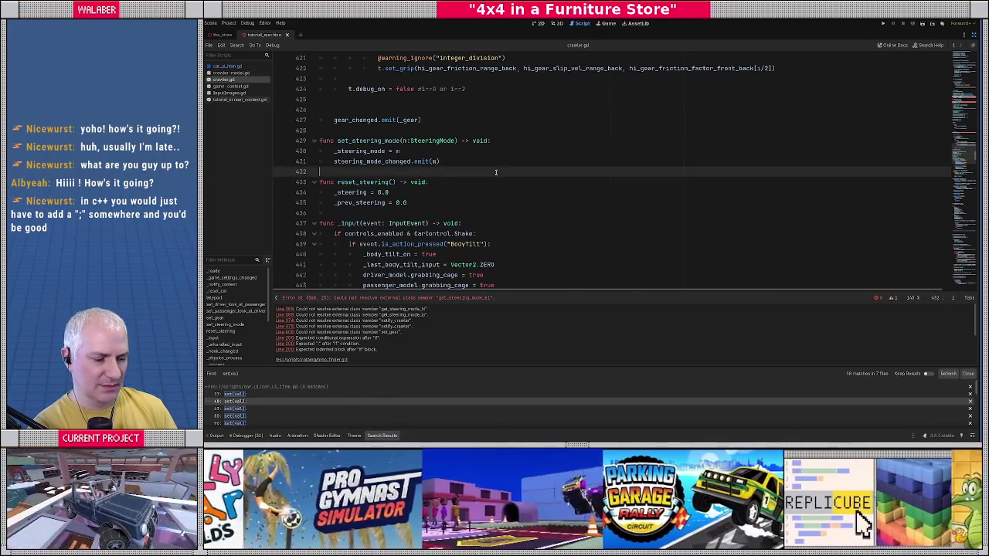
key(ctrl+f)
scroll(496, 173, down, 3)
double_click(354, 159)
key(Escape)
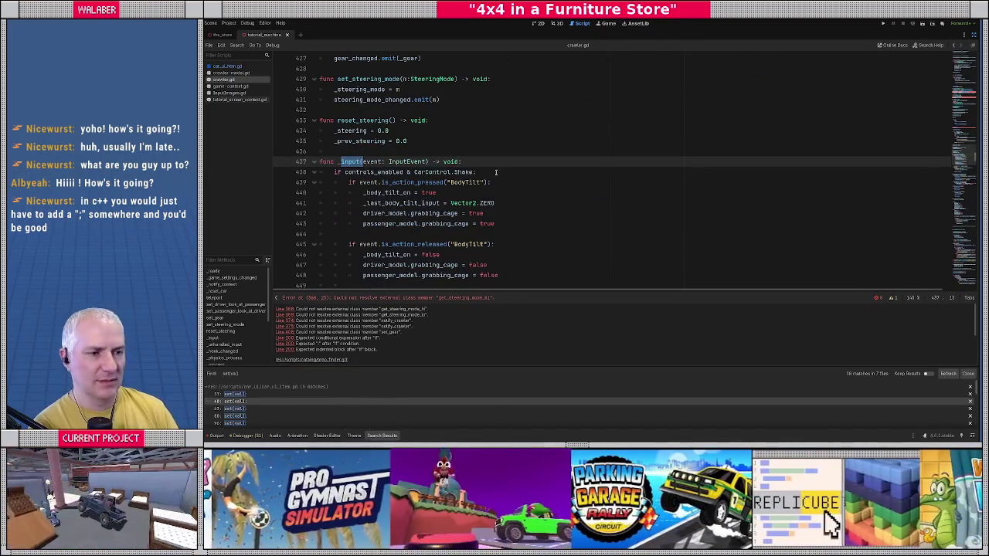
scroll(346, 188, down, 3)
scroll(346, 188, down, 5)
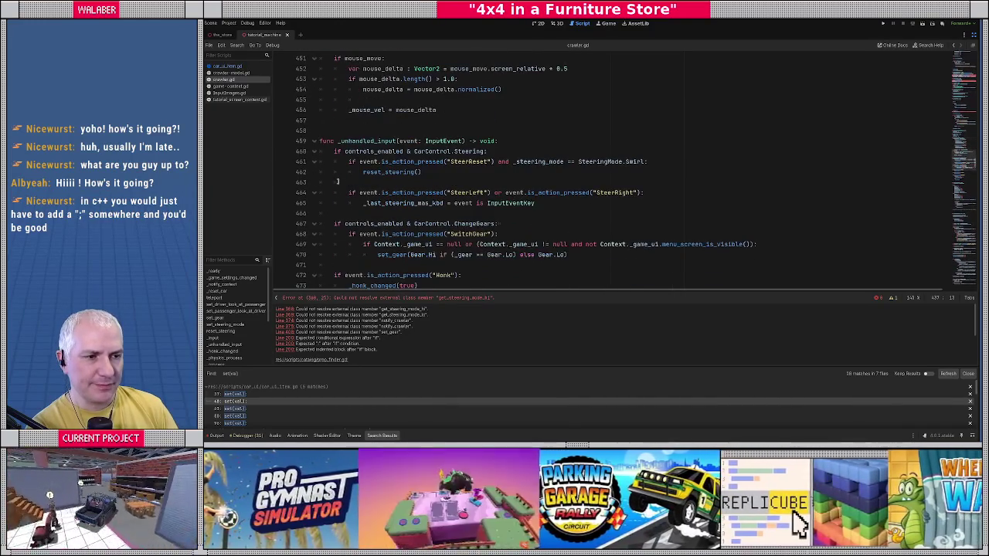
scroll(337, 181, down, 2)
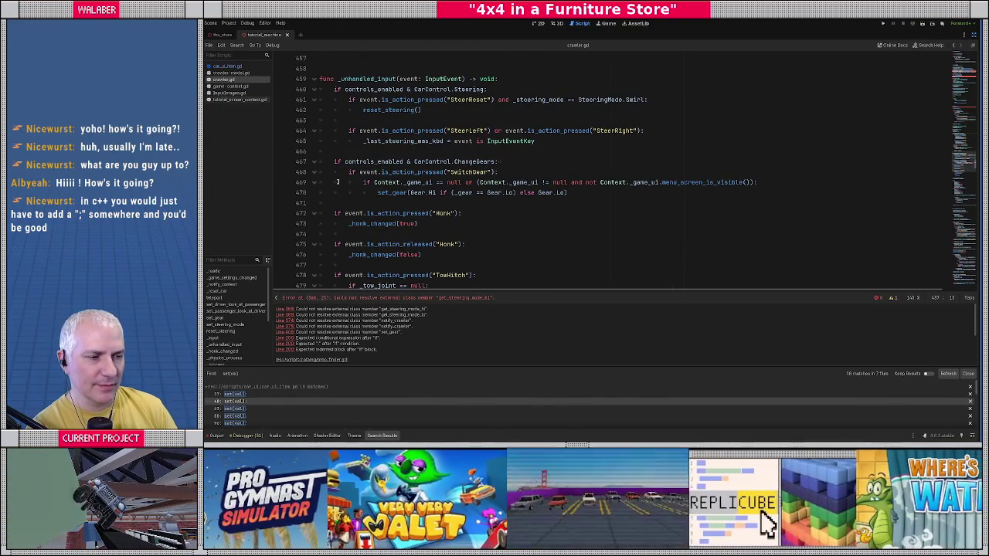
Wrap the Honk press check and _honk_changed call in 'if controls_enabled & CarControl.Honk:'
click(338, 204)
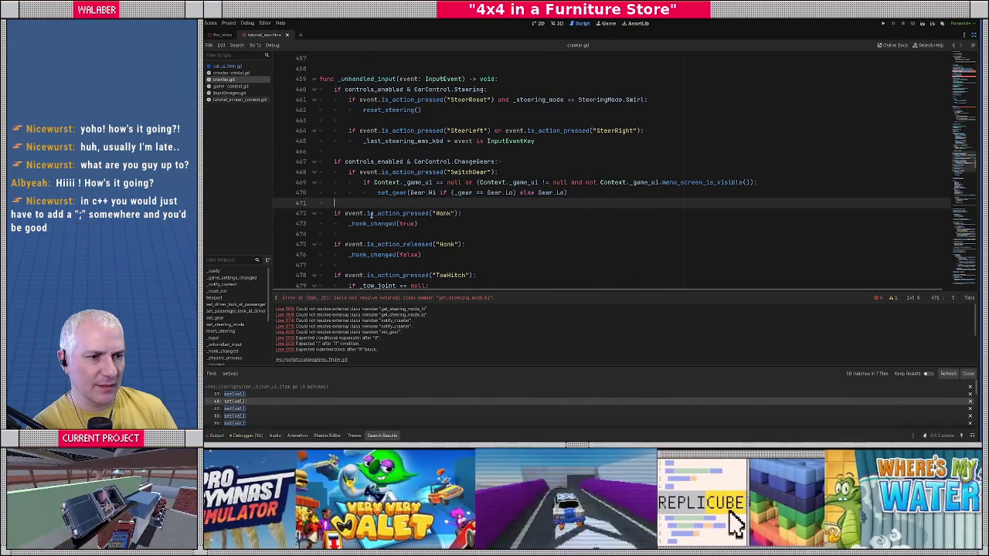
key(Return)
text(if controls)
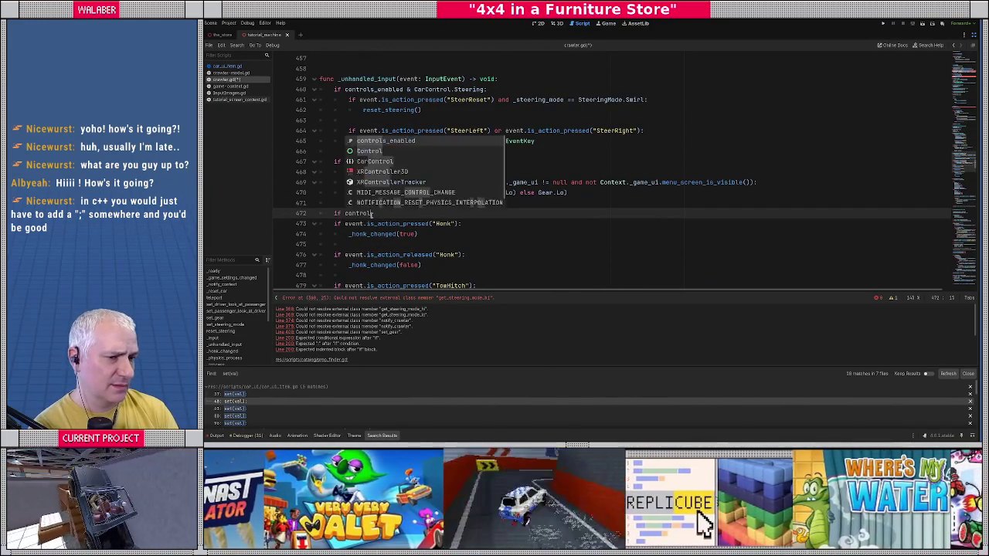
text(_enable)
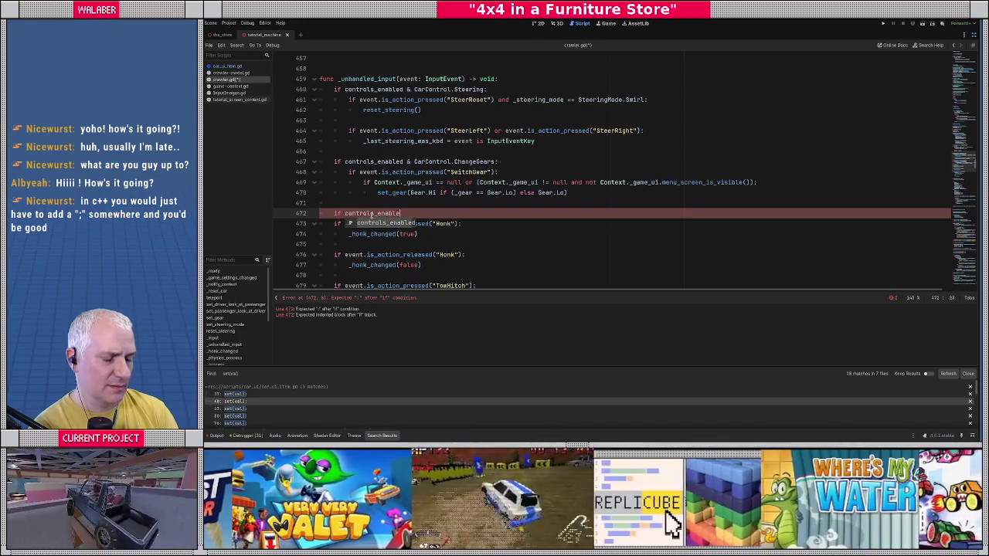
text(d &)
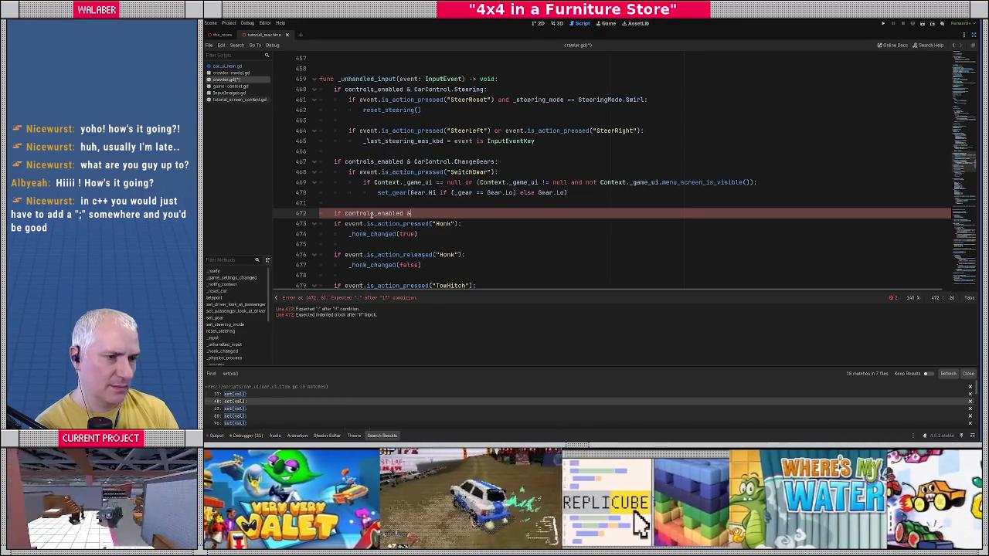
text( CarControl.)
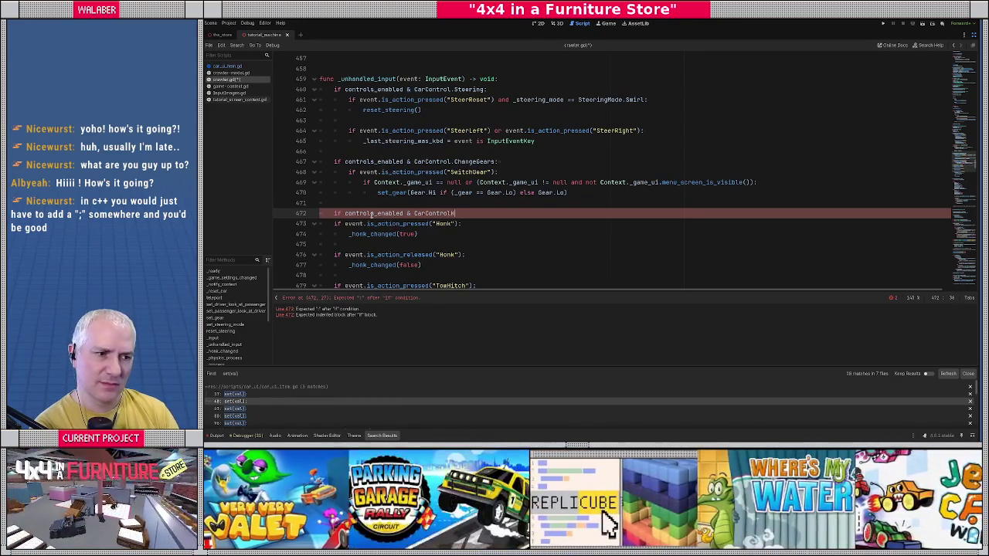
key(Return)
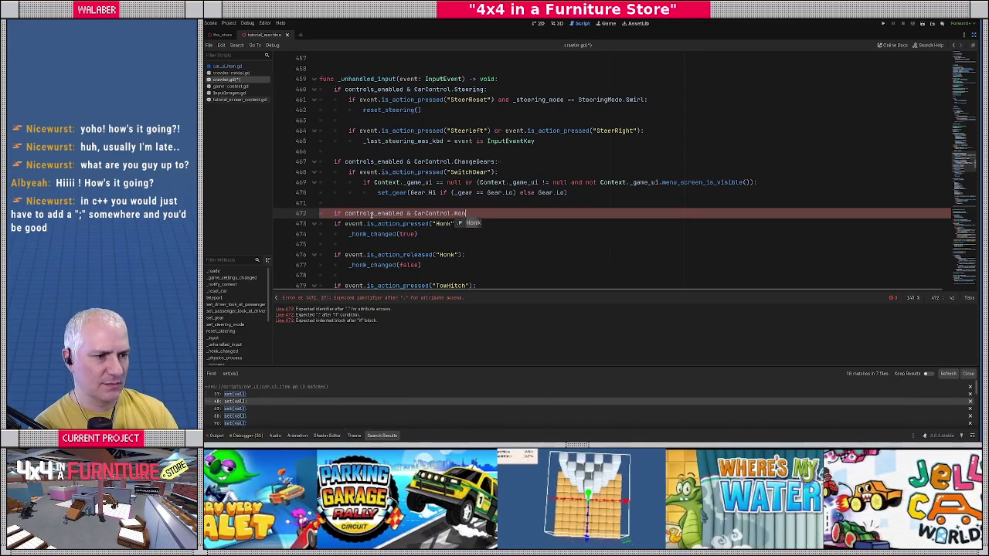
text(k:)
key(Down)
key(Home)
key(Tab)
key(Down)
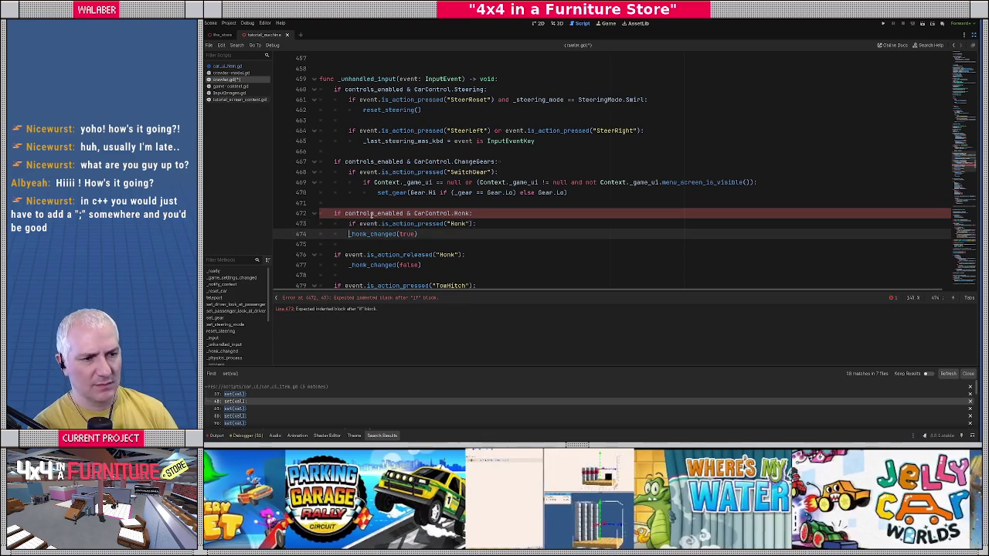
key(Tab)
Save crawler.gd and enlarge the Search Results panel
key(ctrl+s)
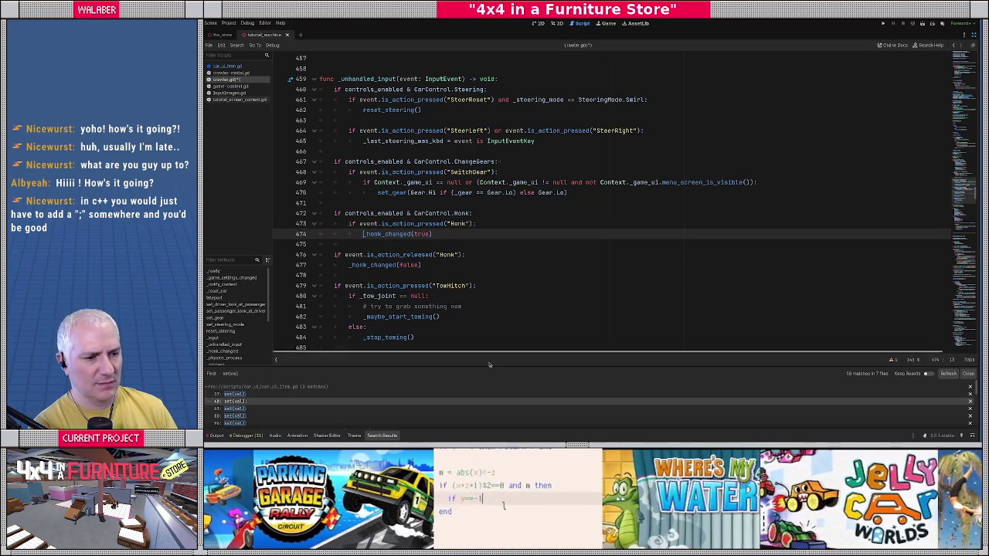
click(541, 306)
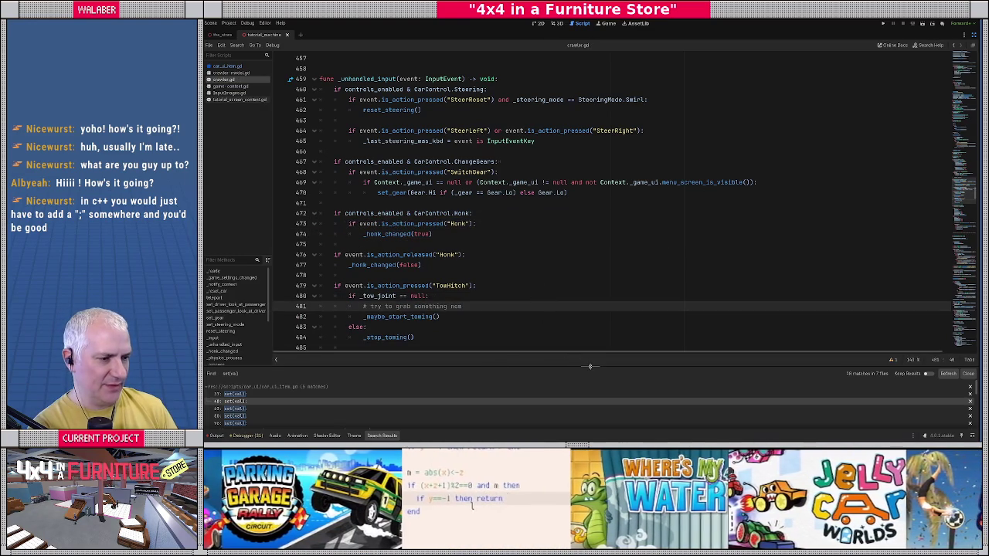
mouse_move(580, 359)
mouse_down()
mouse_move(581, 317)
mouse_move(584, 334)
mouse_up()
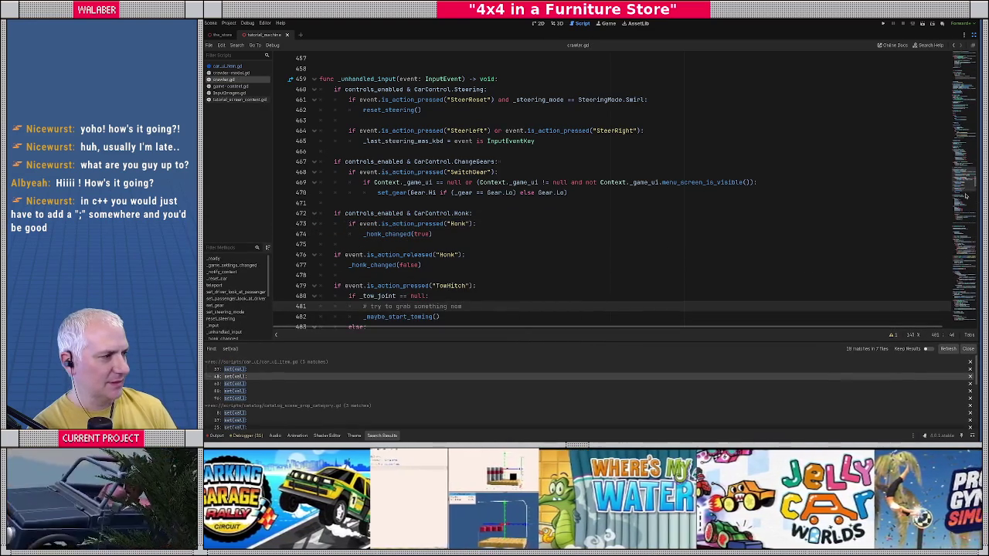
drag(965, 196, 965, 54)
Give controls_enabled a 'set(val):' block that assigns val to controls_enabled
scroll(428, 184, down, 20)
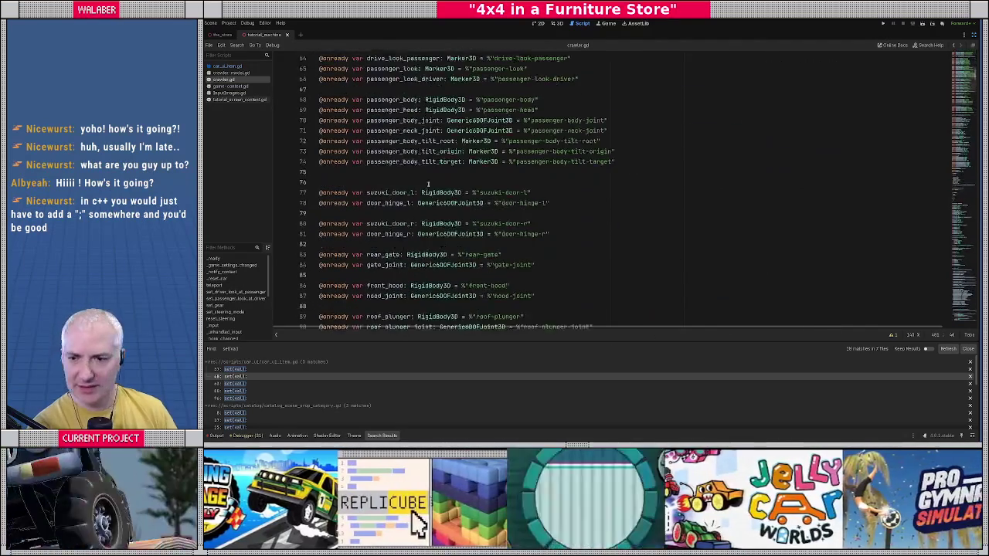
scroll(420, 194, down, 20)
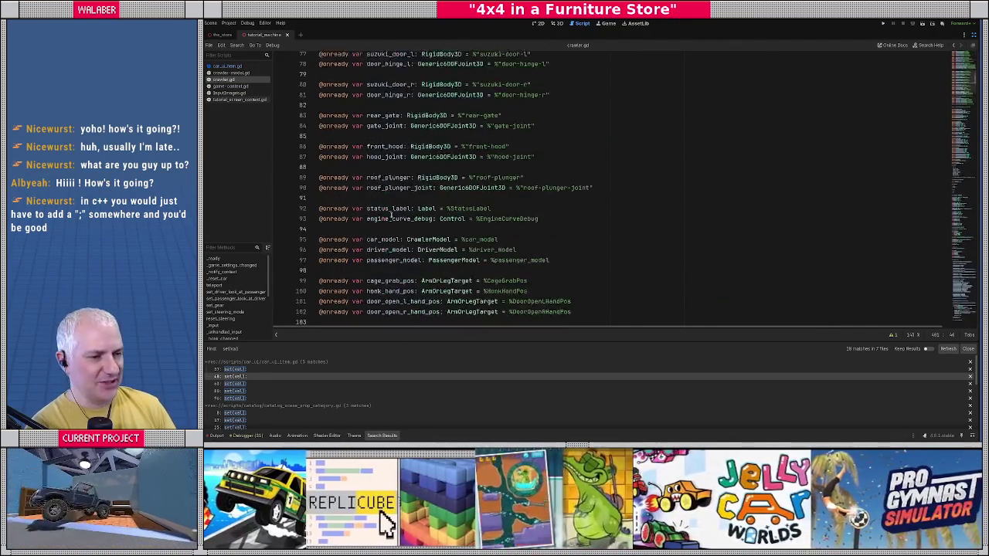
scroll(390, 218, down, 10)
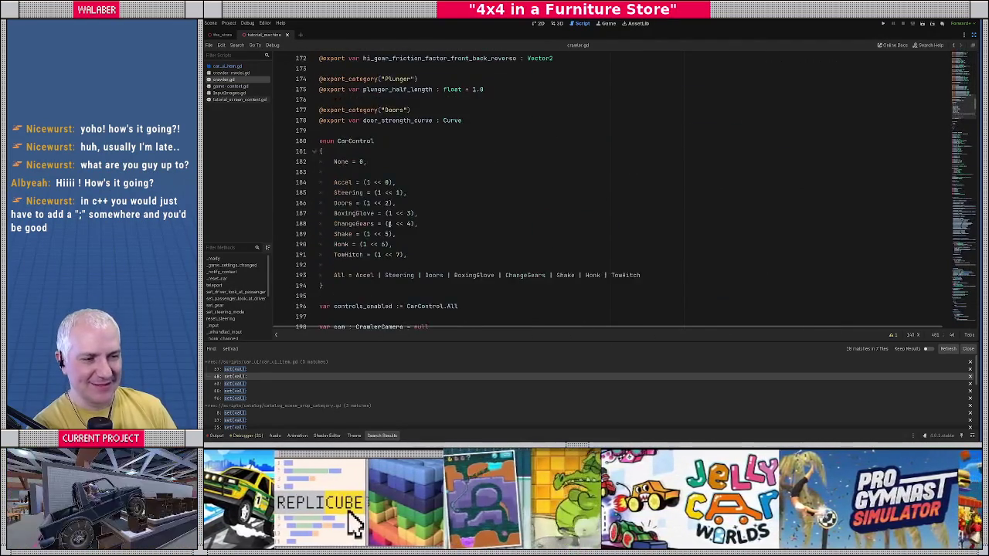
click(487, 184)
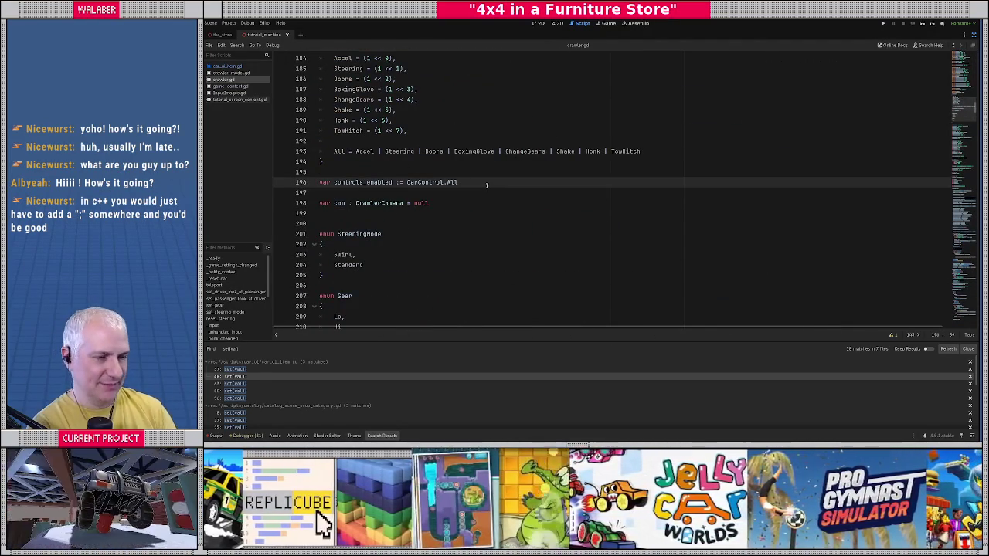
text(:)
key(Return)
text(et(val):)
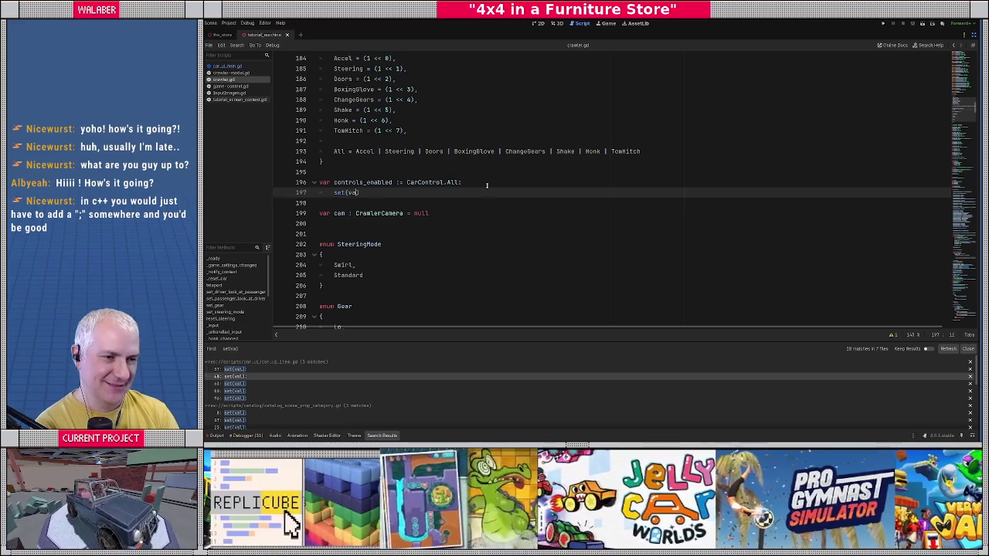
key(Return)
text(contro)
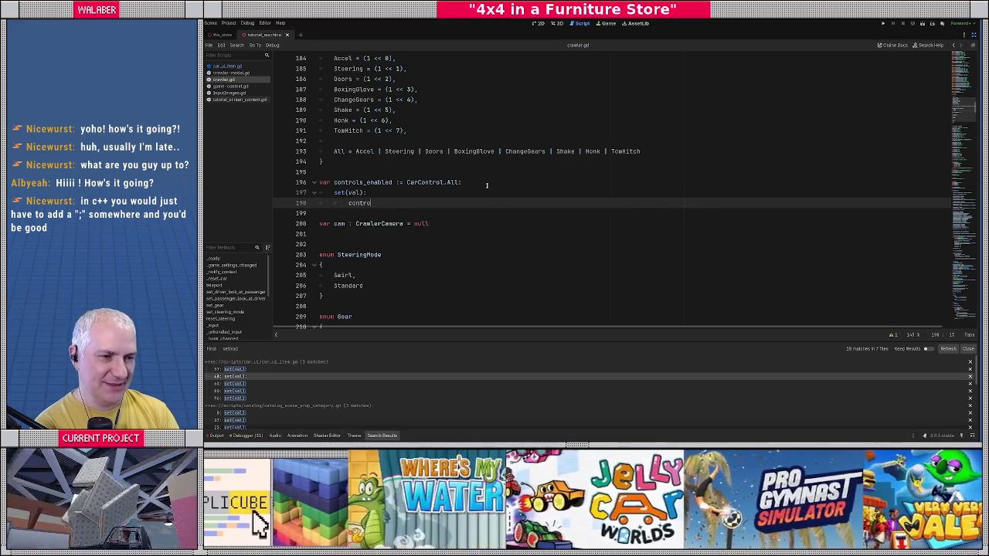
key(Return)
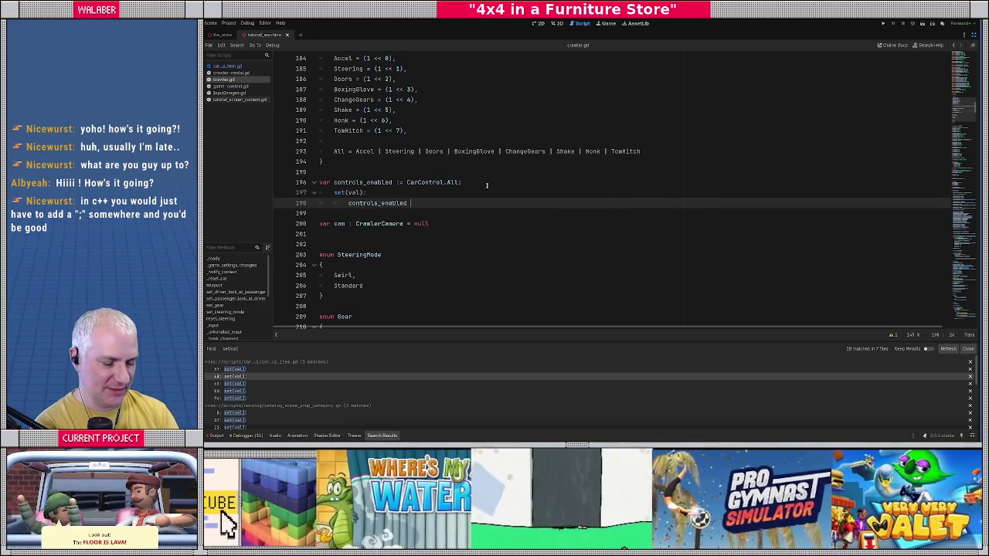
text(val)
key(Return)
Add a 'get:' block that returns controls_enabled
key(BackSpace)
key(Return)
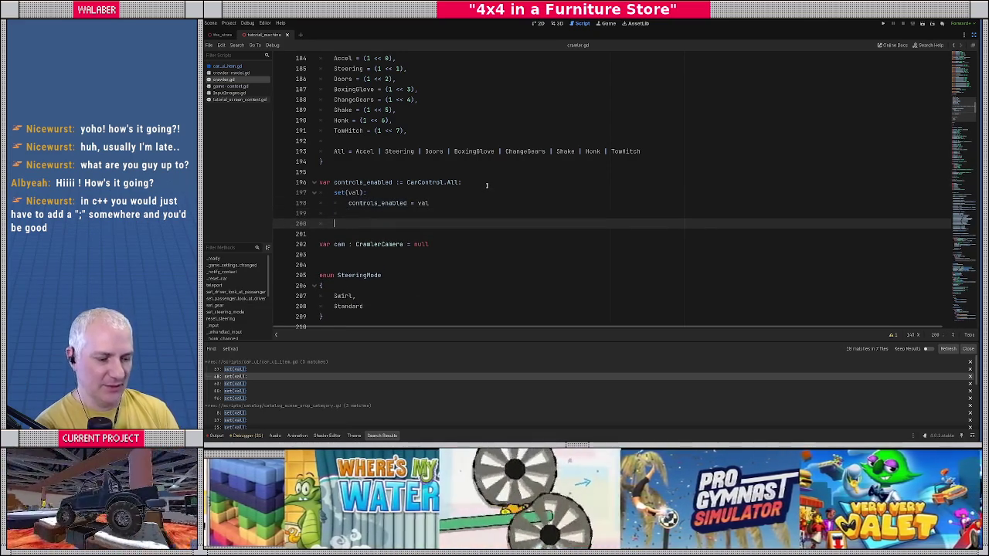
text(get:)
key(Return)
text(return cont)
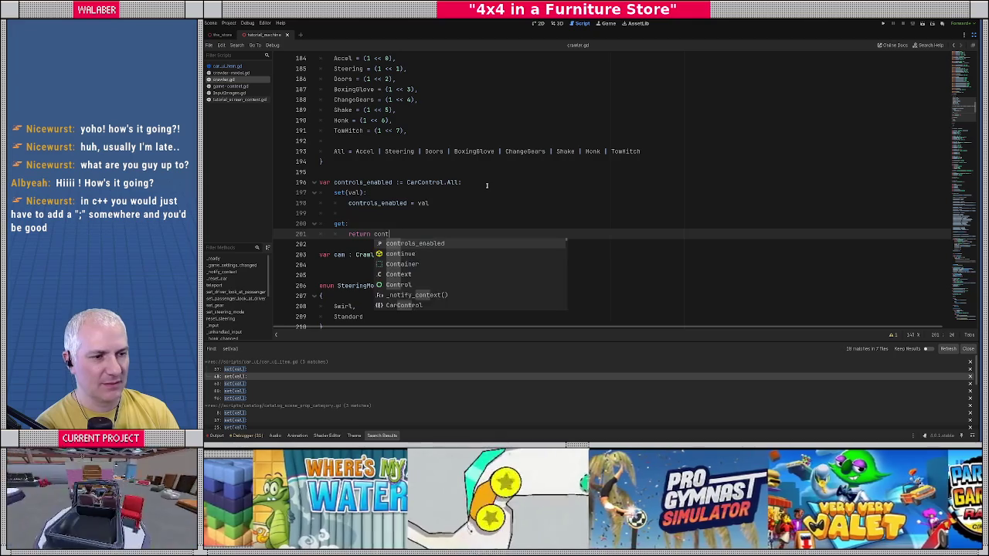
key(Return)
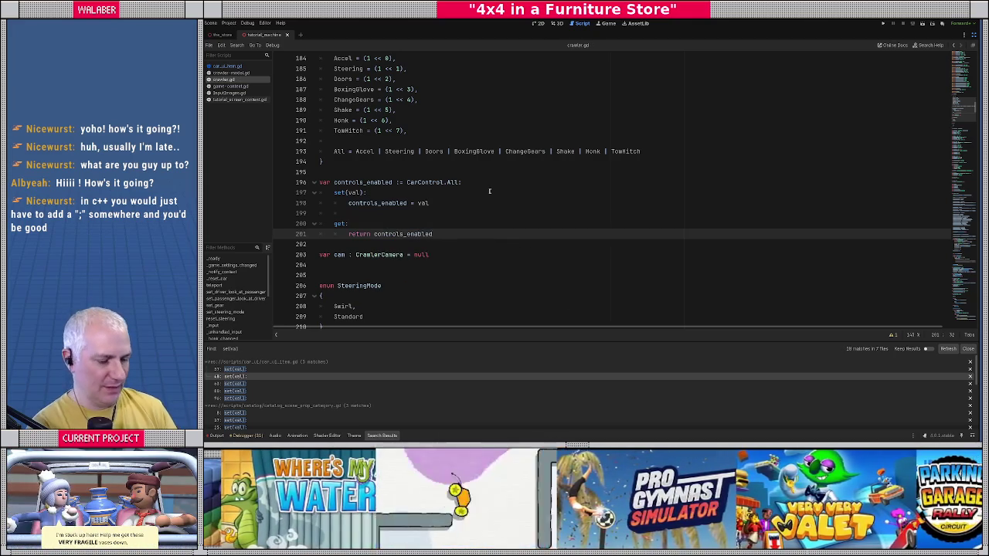
scroll(489, 191, down, 3)
click(224, 325)
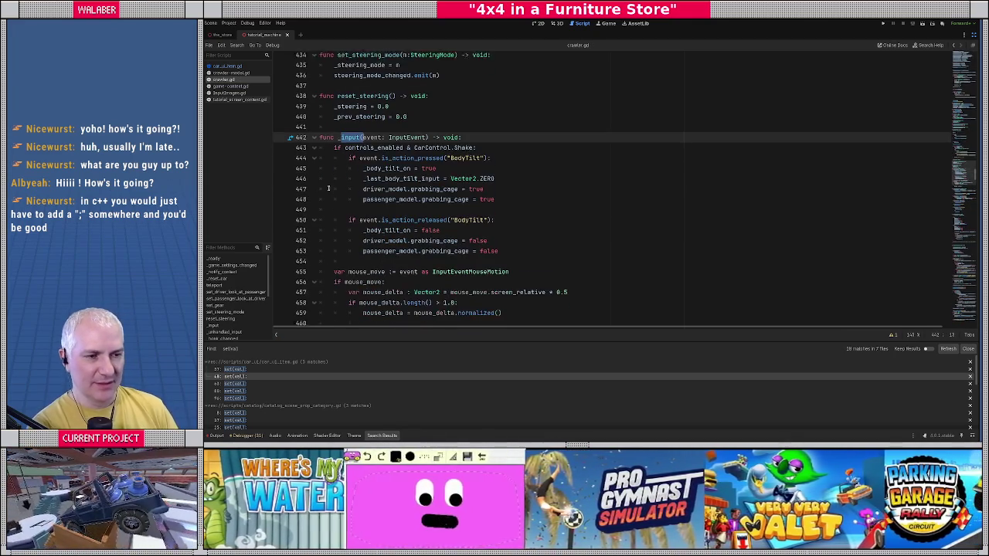
Dedent the BodyTilt release block on lines 450–453 out of the Shake condition
scroll(329, 188, down, 1)
drag(346, 204, 517, 232)
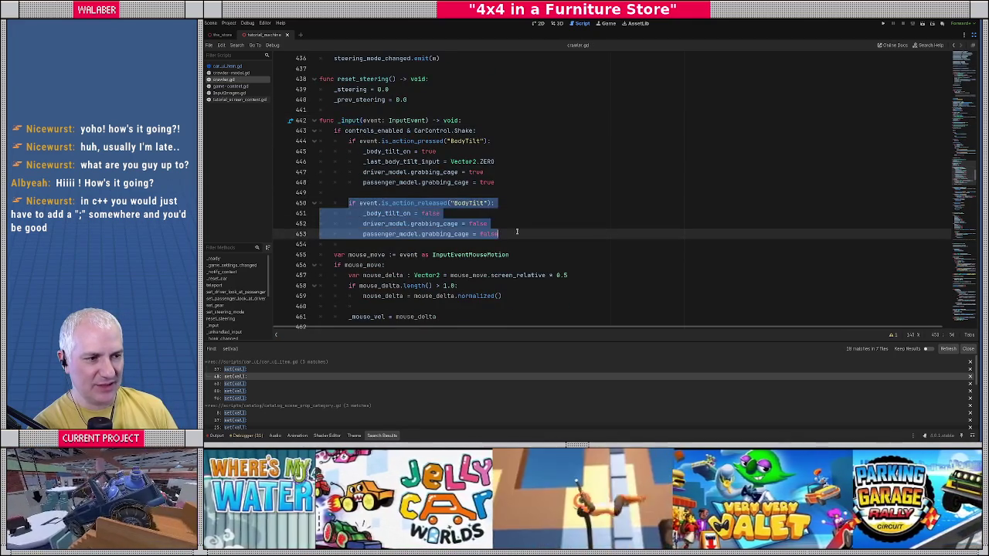
key(shift+Tab)
click(359, 192)
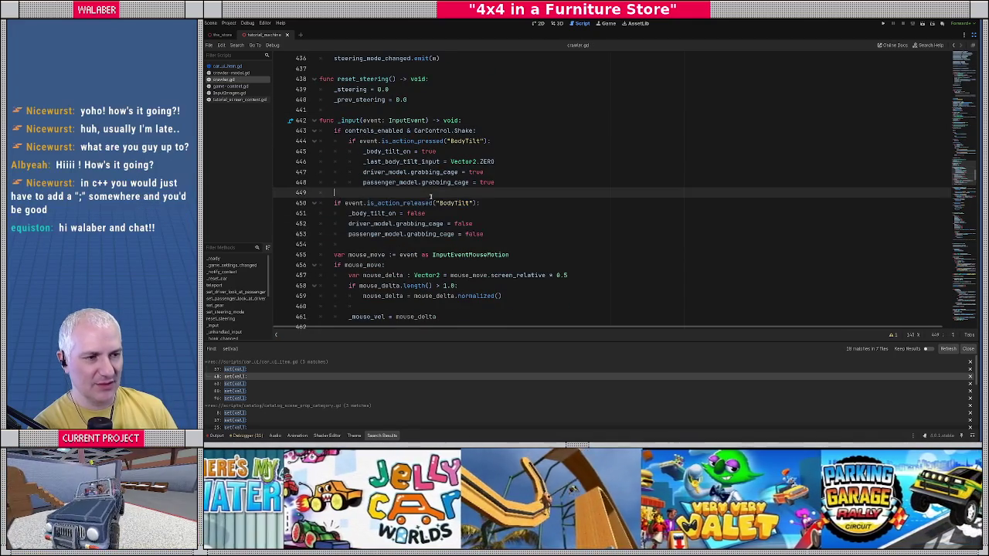
drag(345, 130, 497, 130)
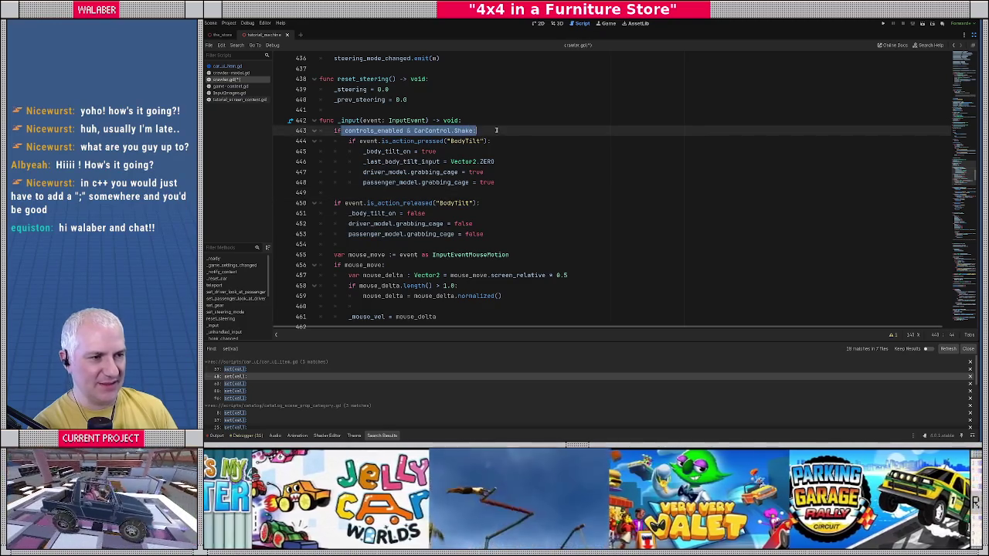
drag(334, 203, 484, 234)
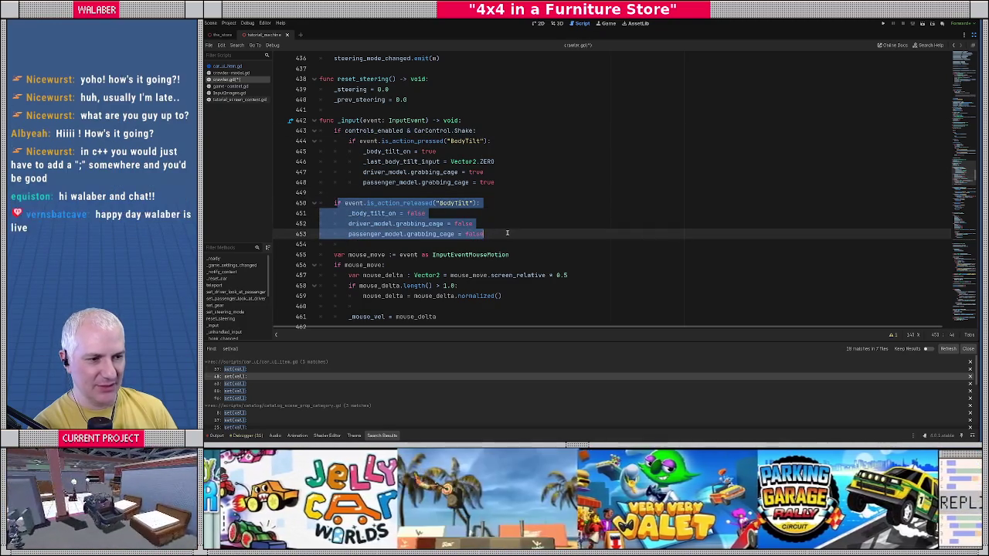
click(427, 233)
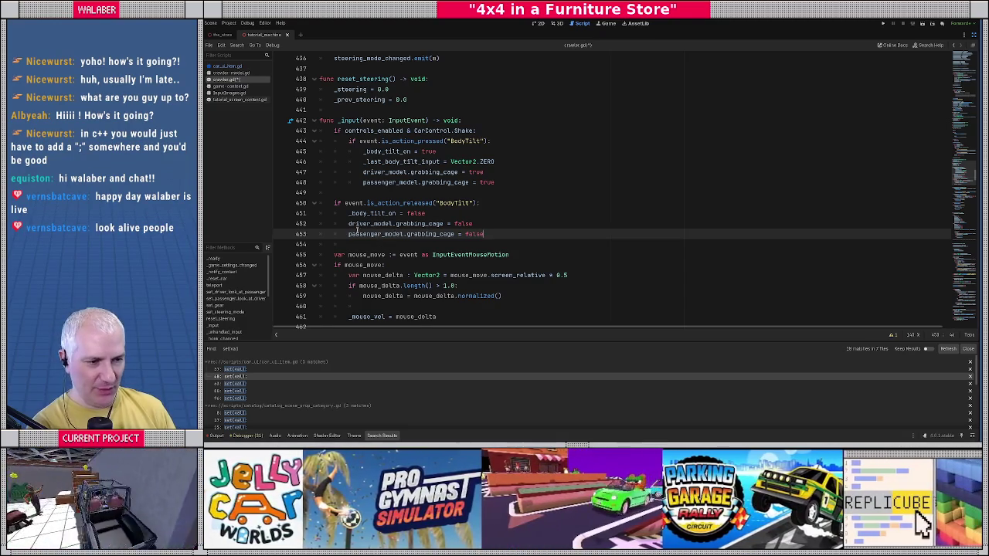
Insert a blank line at line 483 above the TowHitch check
scroll(355, 230, down, 3)
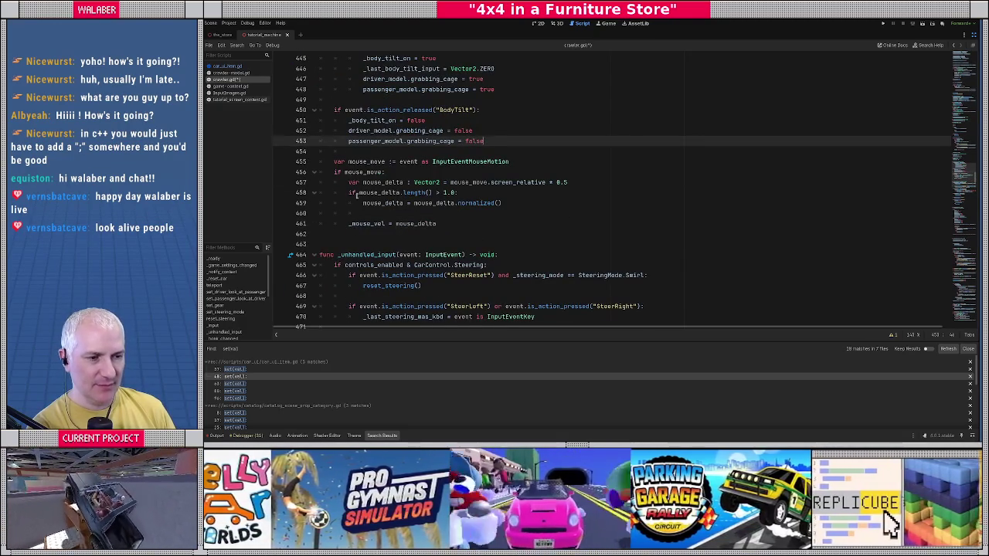
scroll(358, 195, down, 4)
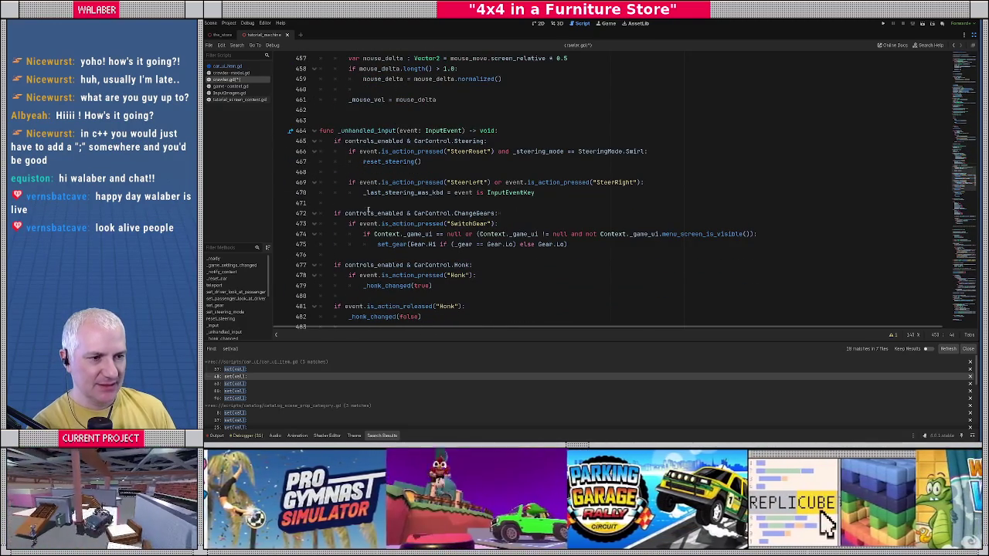
scroll(351, 186, down, 2)
scroll(348, 212, down, 2)
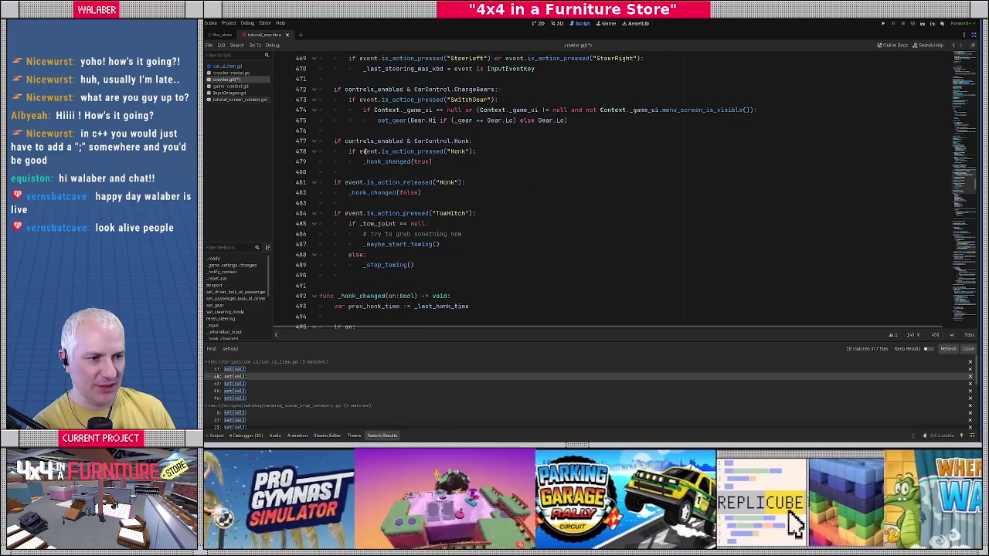
click(343, 206)
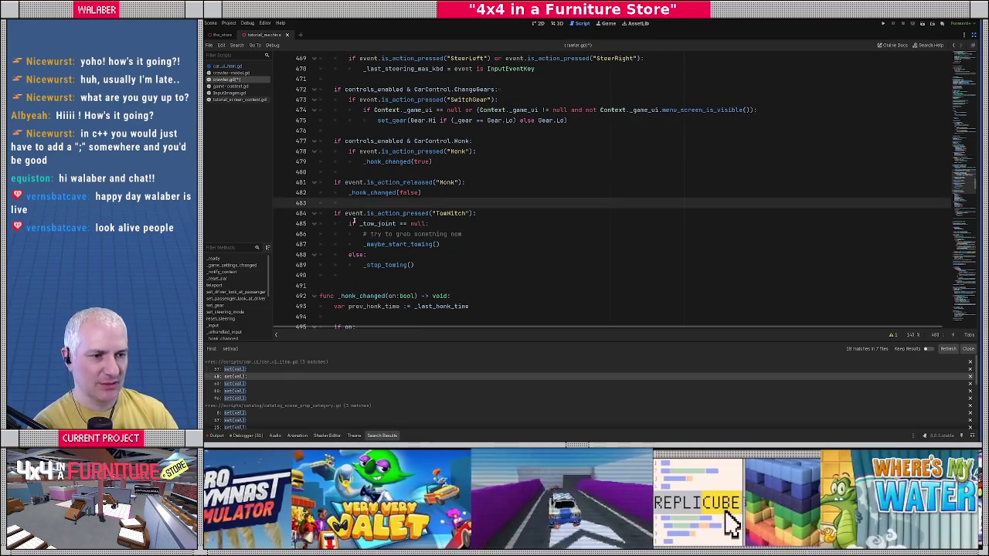
key(Return)
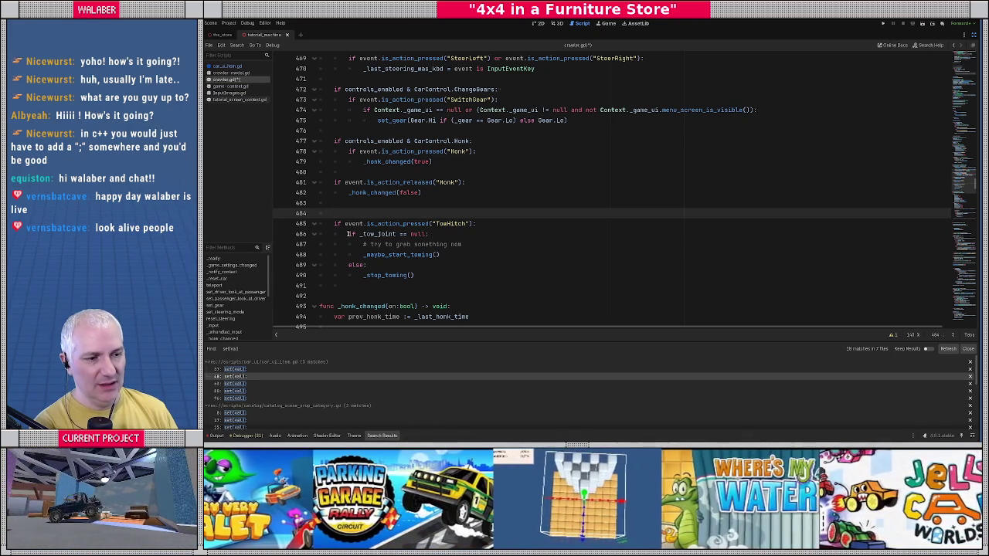
Type 'if controls_enabled & CarControl.TowHitch:' on line 484 and indent lines 485–491 beneath it
drag(348, 233, 416, 275)
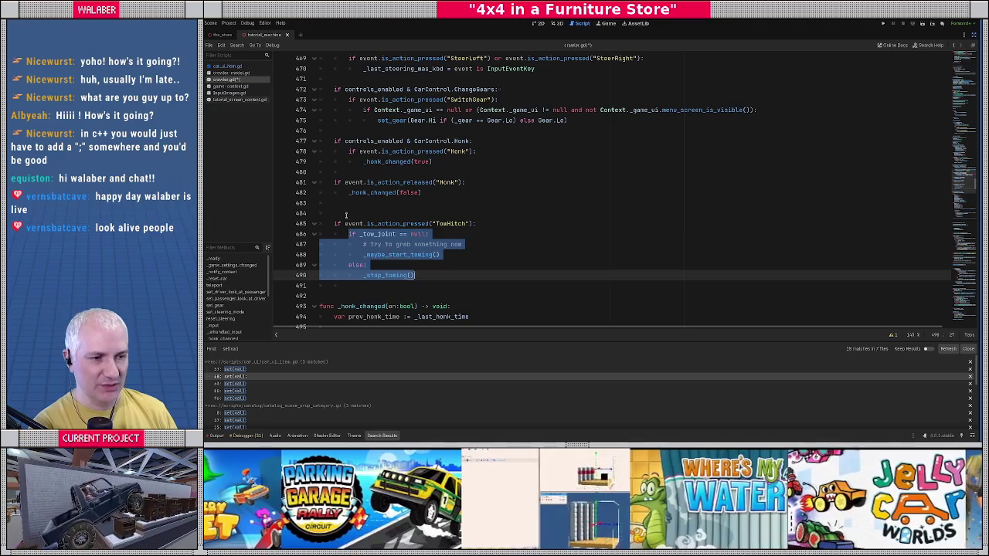
click(345, 216)
text(if )
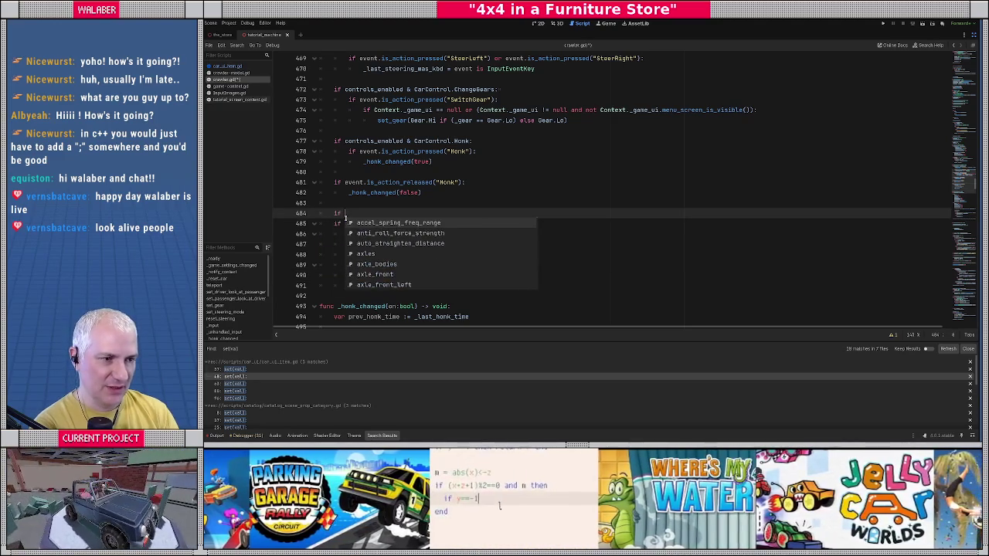
text(controls_e)
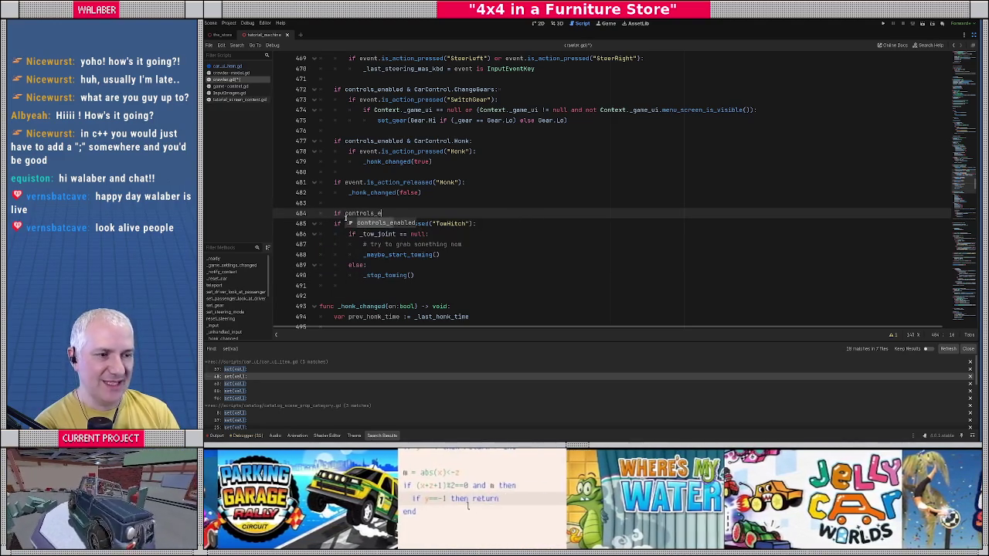
text(nabled & CarC)
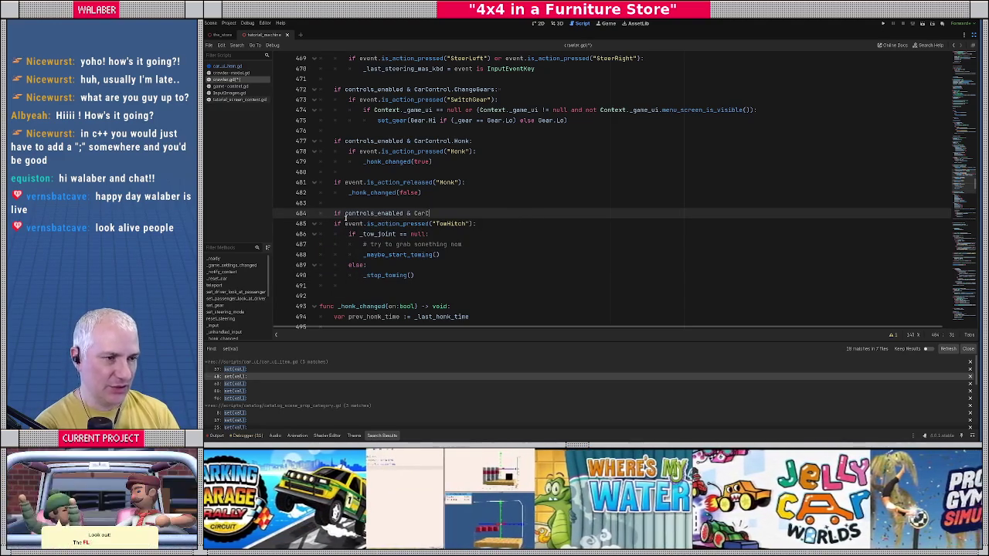
text(ontrol.TowHitch:)
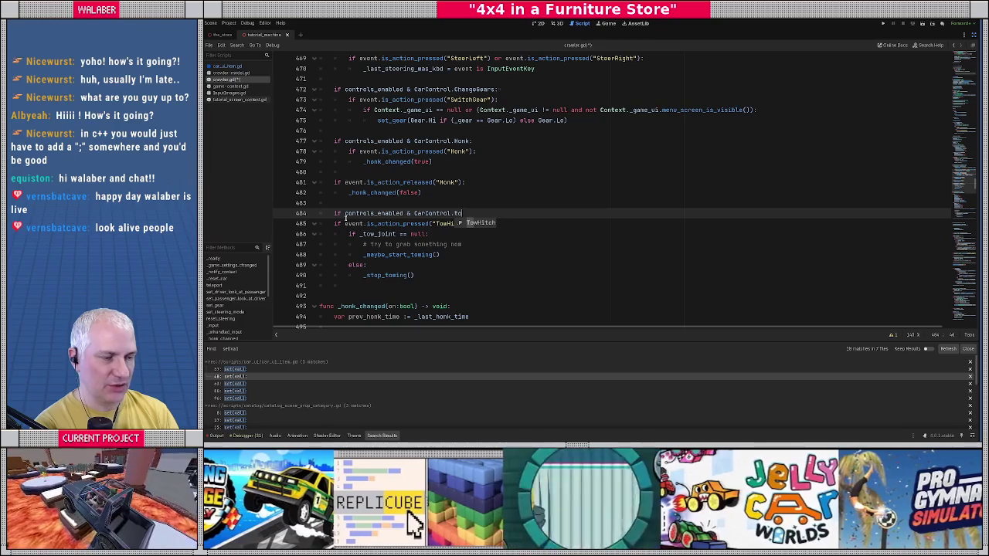
key(Down)
key(Home)
key(shift+Down)
key(shift+Down)
key(shift+Down)
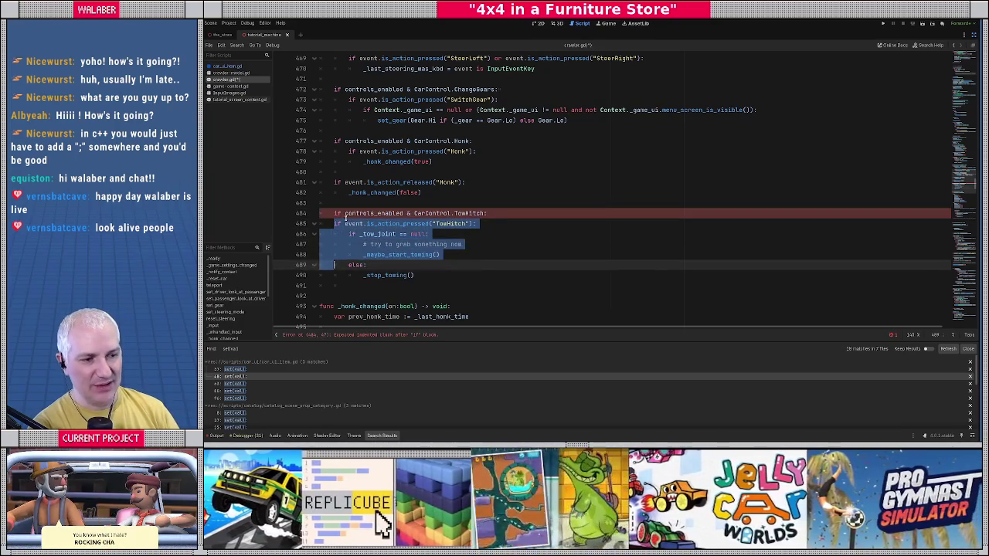
key(Tab)
click(345, 220)
Scroll crawler.gd back up to the CarControl enum and the controls_enabled setter and getter
scroll(340, 219, down, 4)
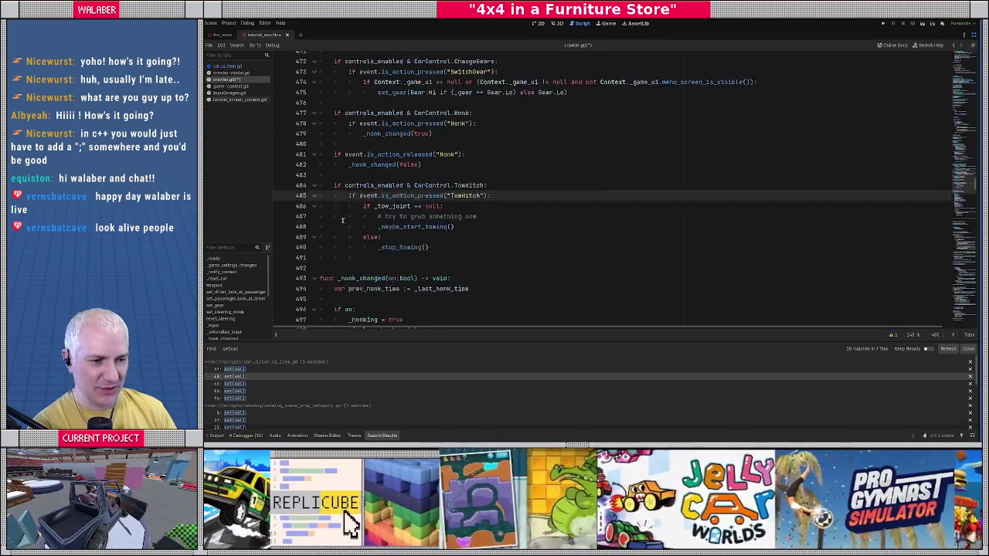
scroll(340, 220, down, 6)
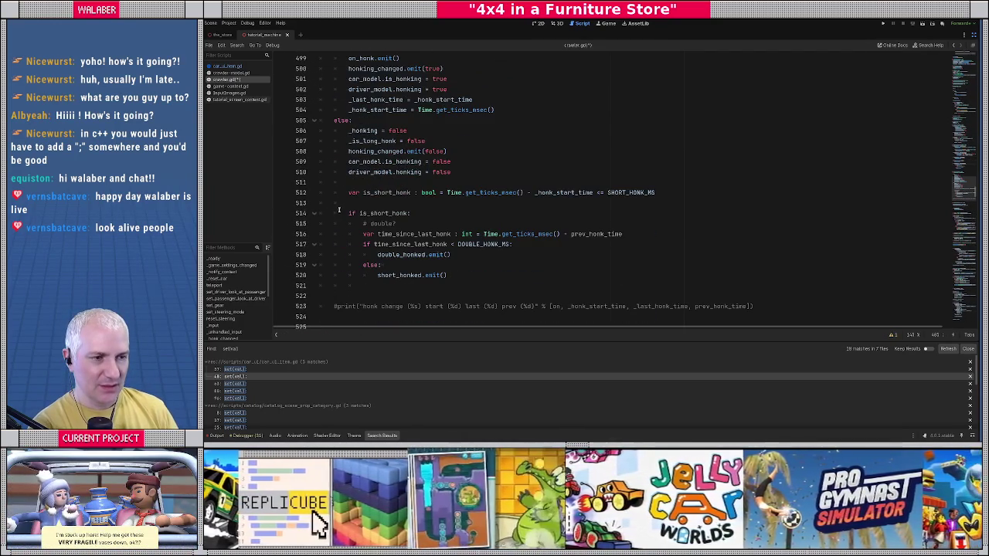
scroll(340, 214, down, 6)
scroll(719, 180, up, 20)
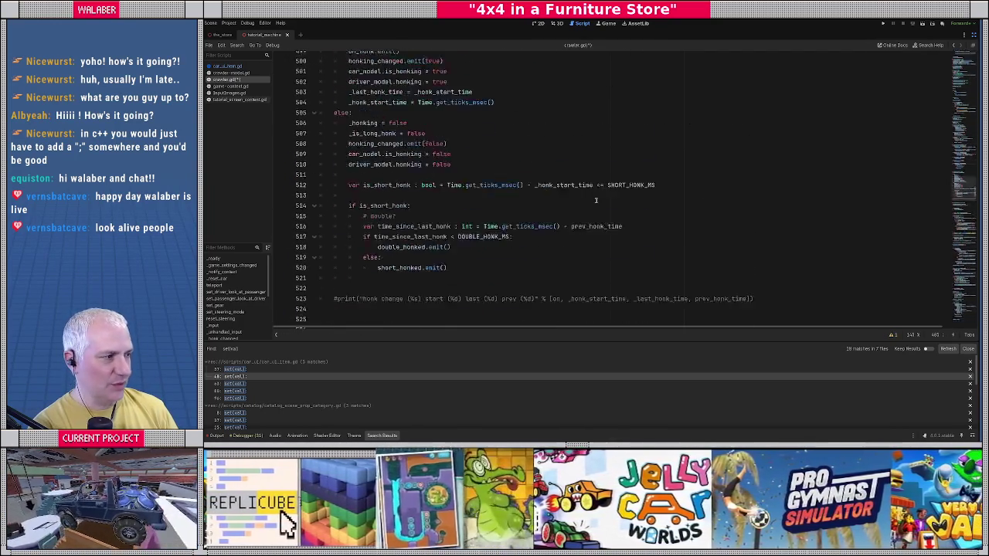
scroll(578, 198, up, 14)
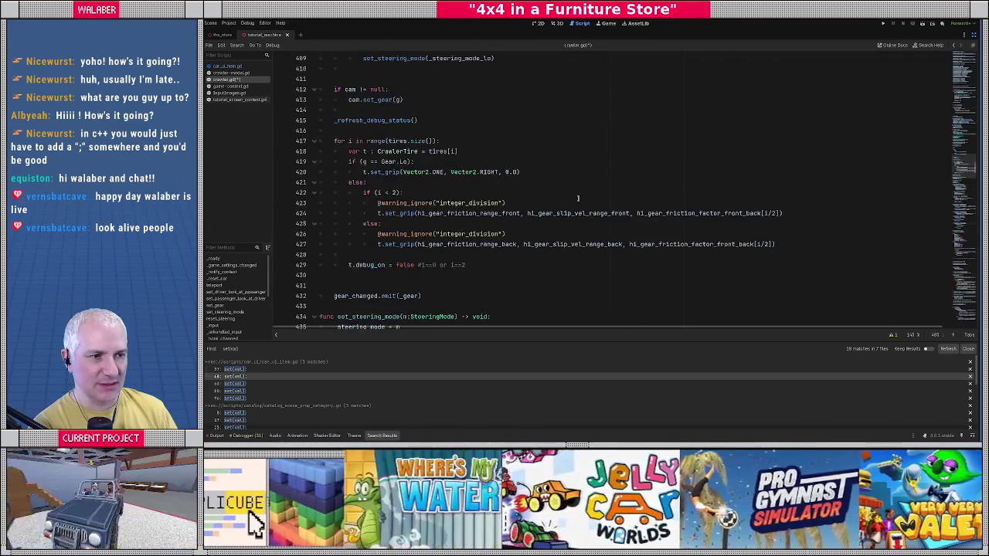
scroll(395, 189, up, 15)
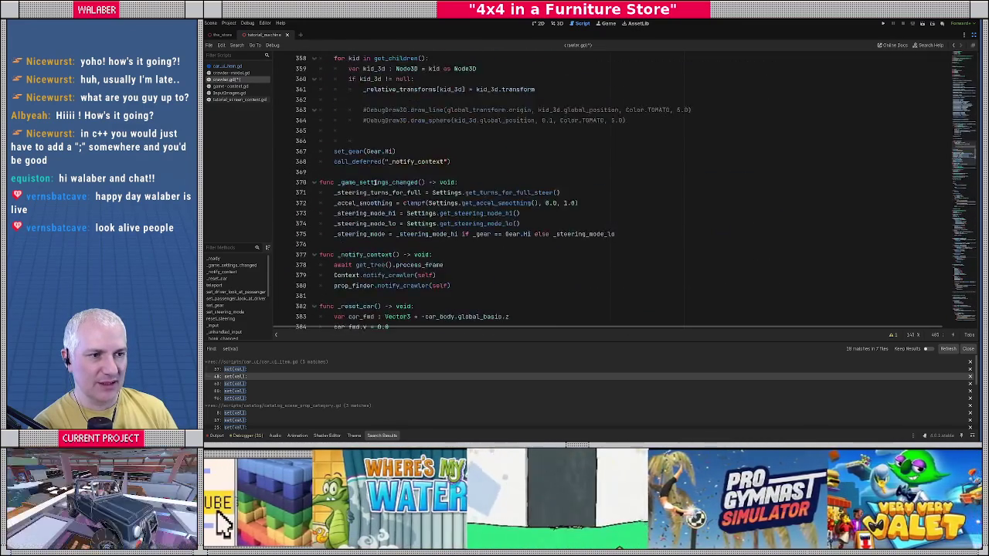
scroll(375, 186, up, 15)
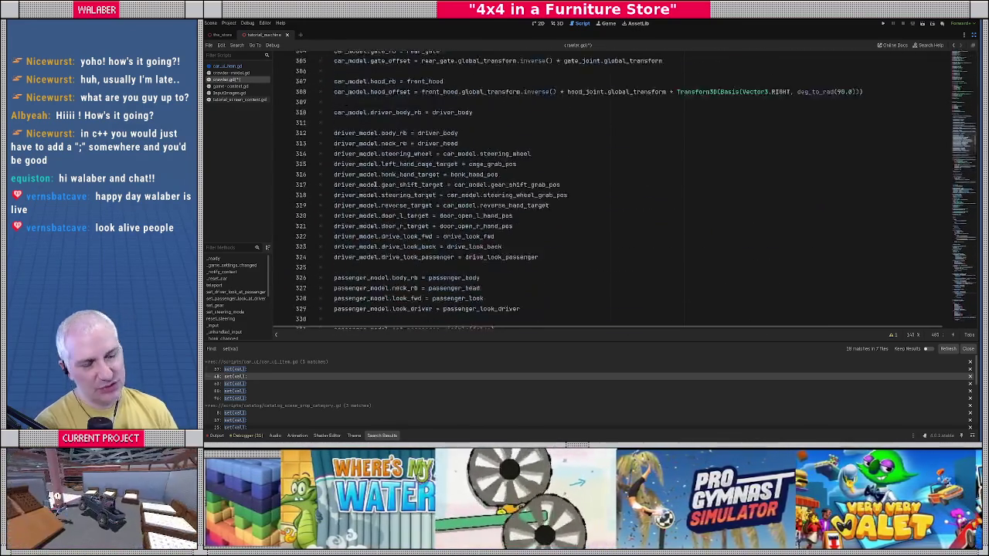
scroll(377, 187, down, 20)
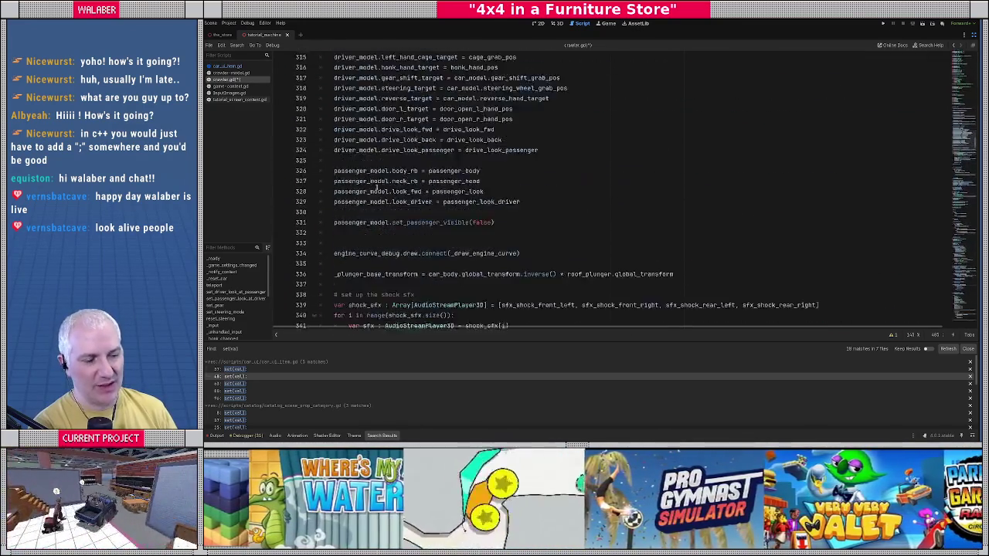
scroll(377, 186, down, 4)
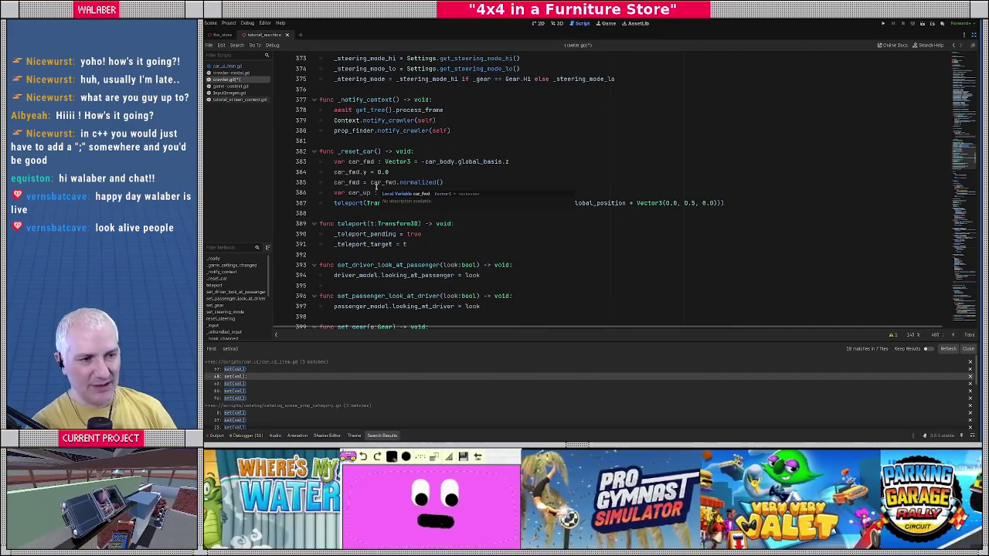
scroll(376, 186, down, 7)
scroll(349, 183, down, 10)
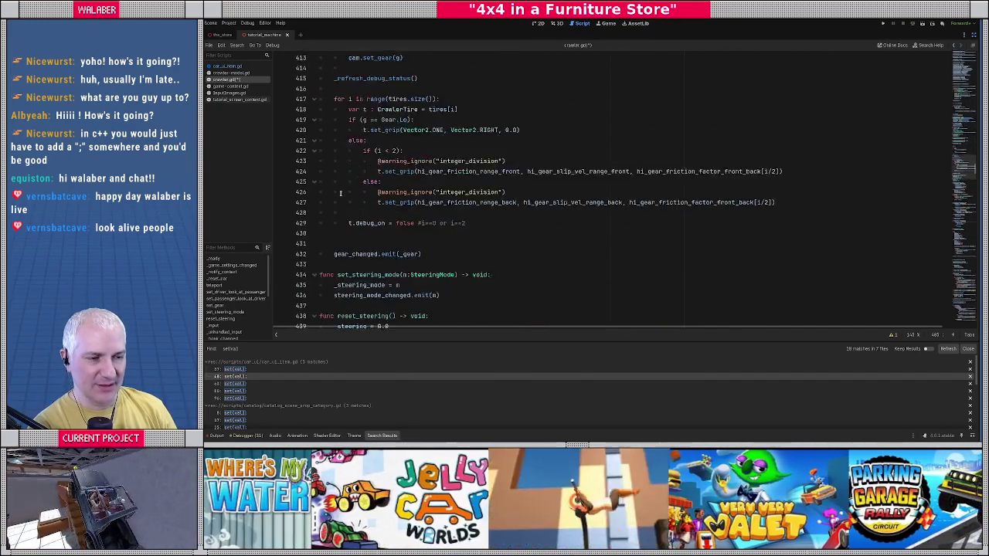
scroll(340, 191, down, 4)
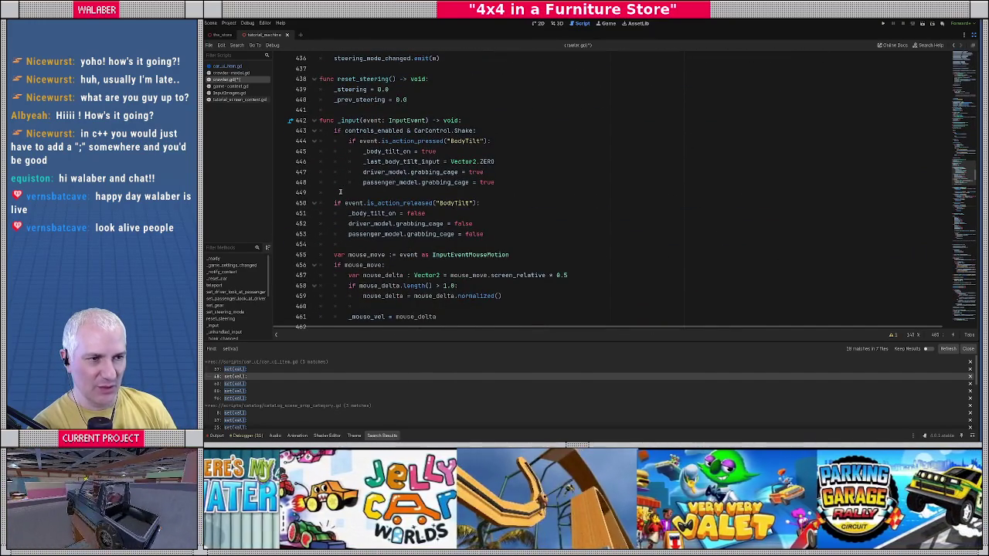
scroll(340, 191, up, 3)
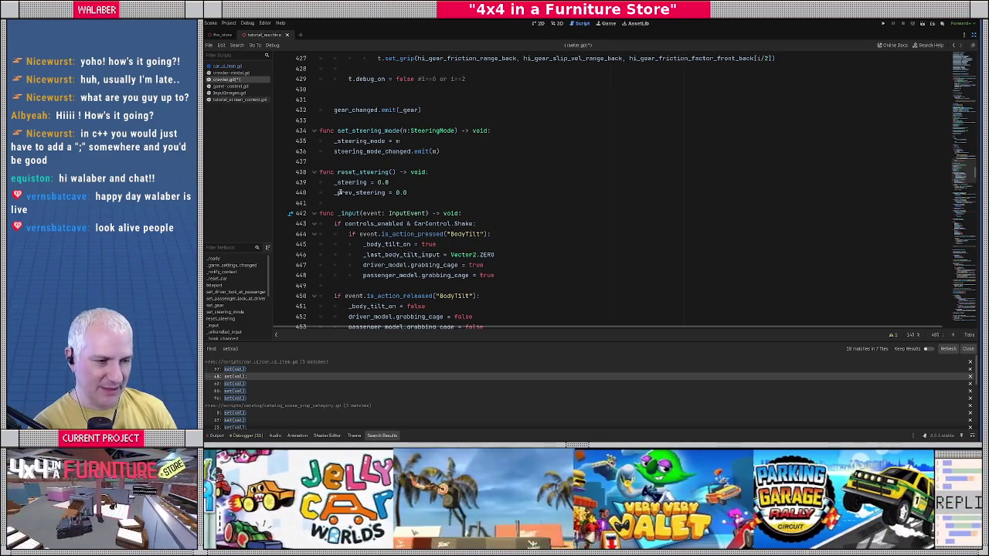
scroll(357, 186, up, 18)
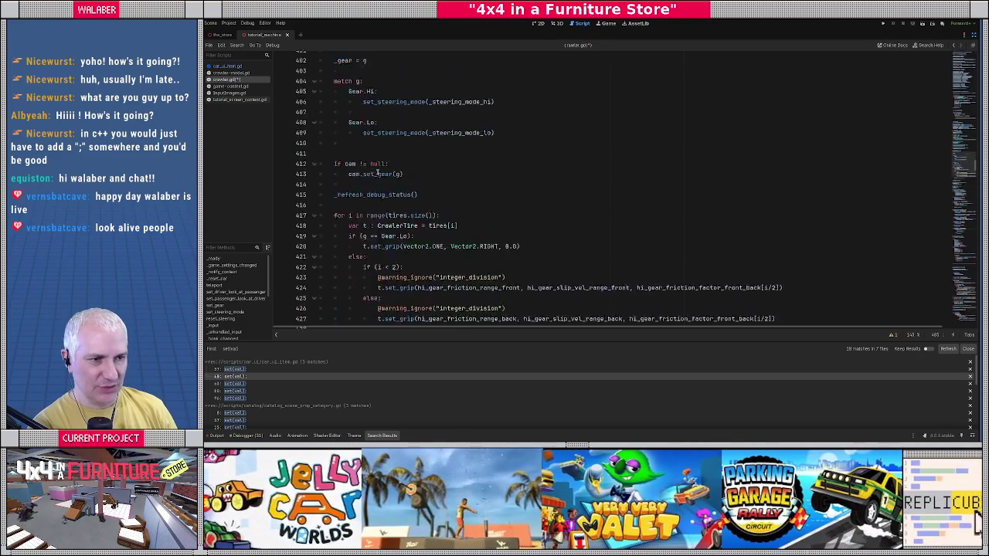
scroll(378, 172, up, 20)
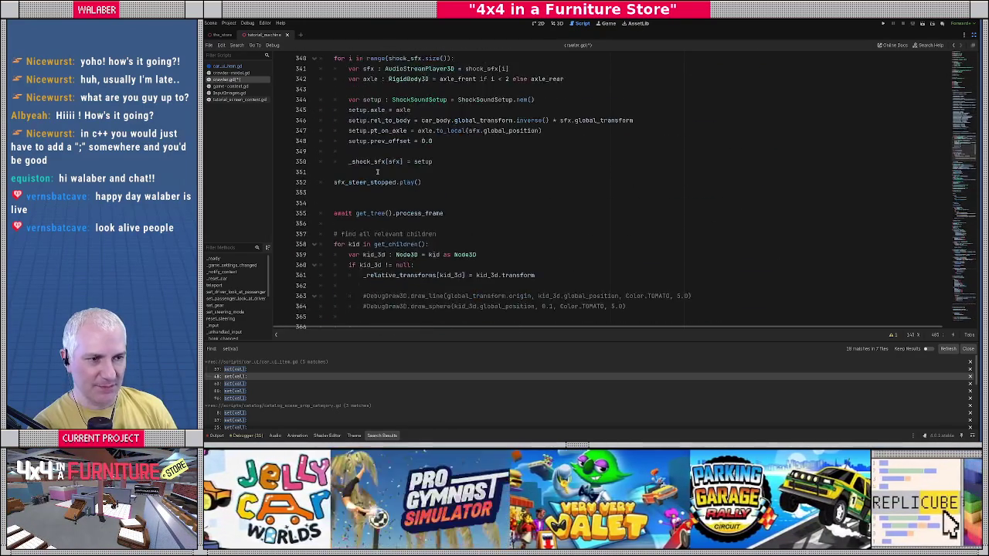
scroll(377, 173, up, 12)
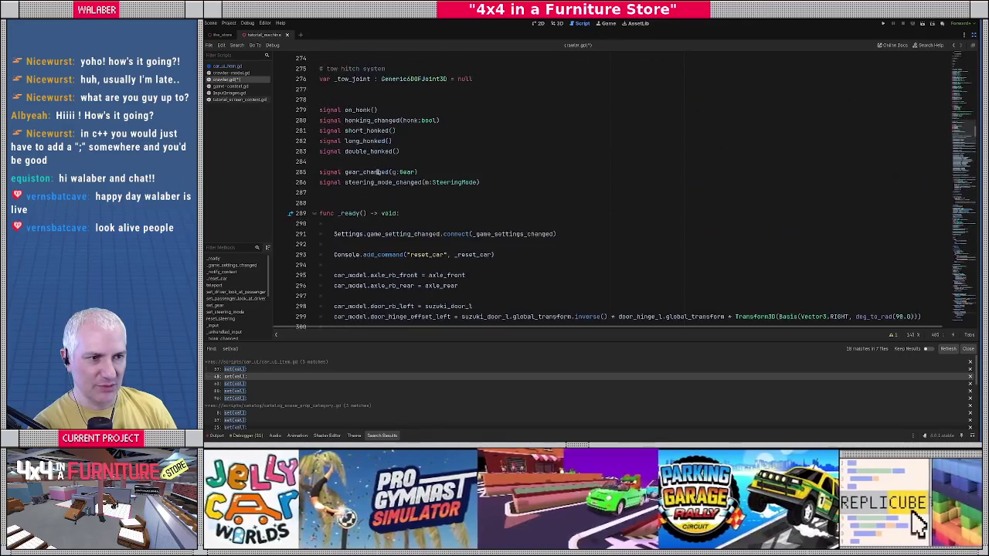
scroll(378, 171, up, 13)
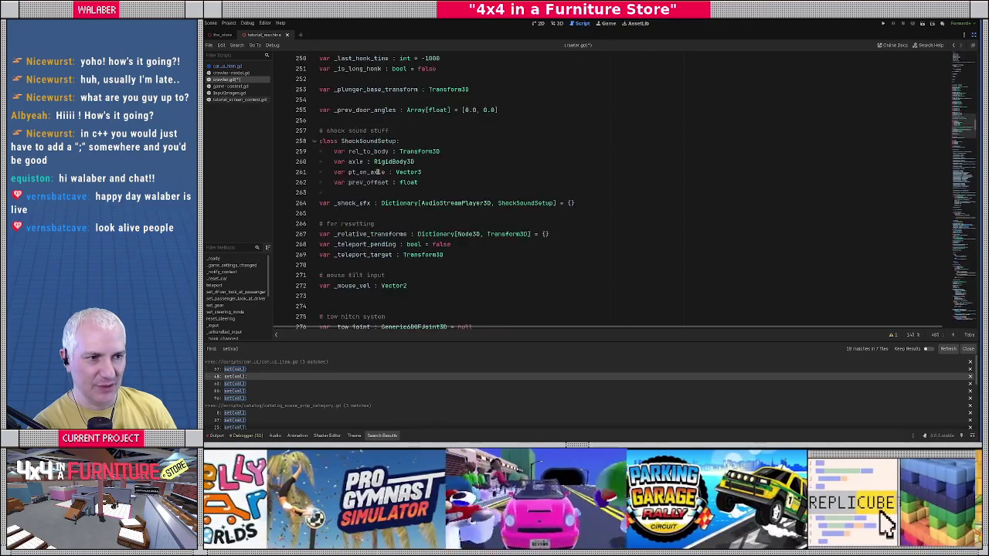
scroll(378, 172, up, 16)
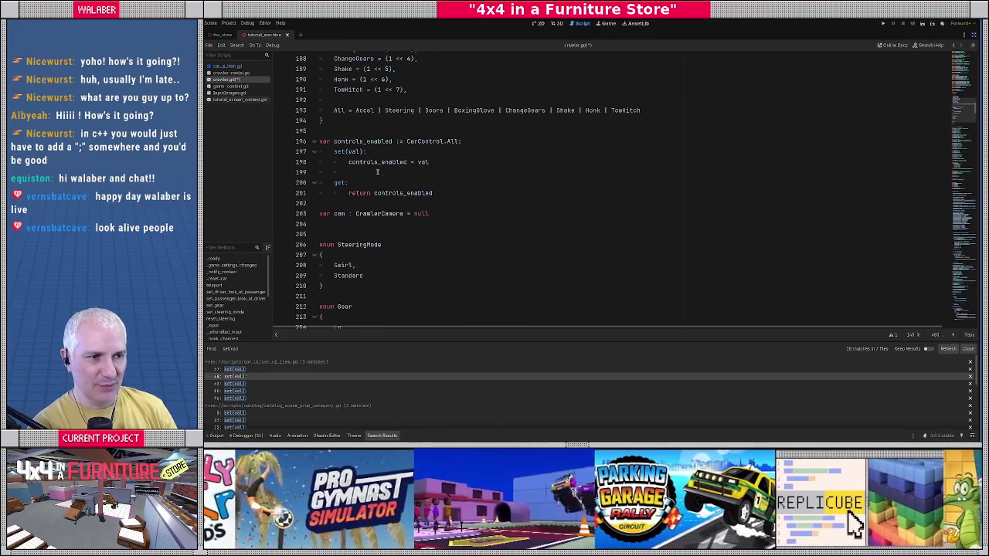
In the controls_enabled setter, add the condition 'if val & CarControl.TowHitch == 0:'
click(448, 172)
key(Return)
key(Return)
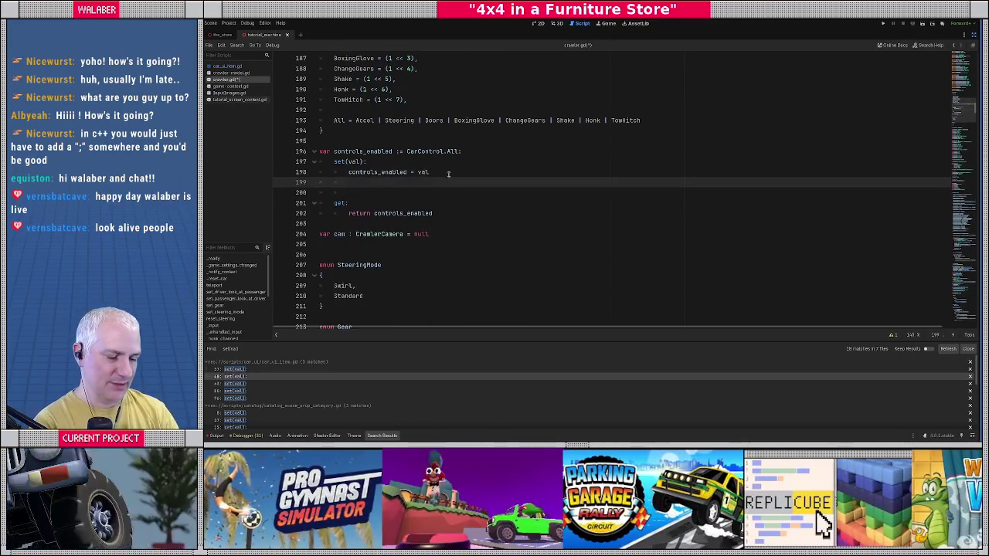
text(if)
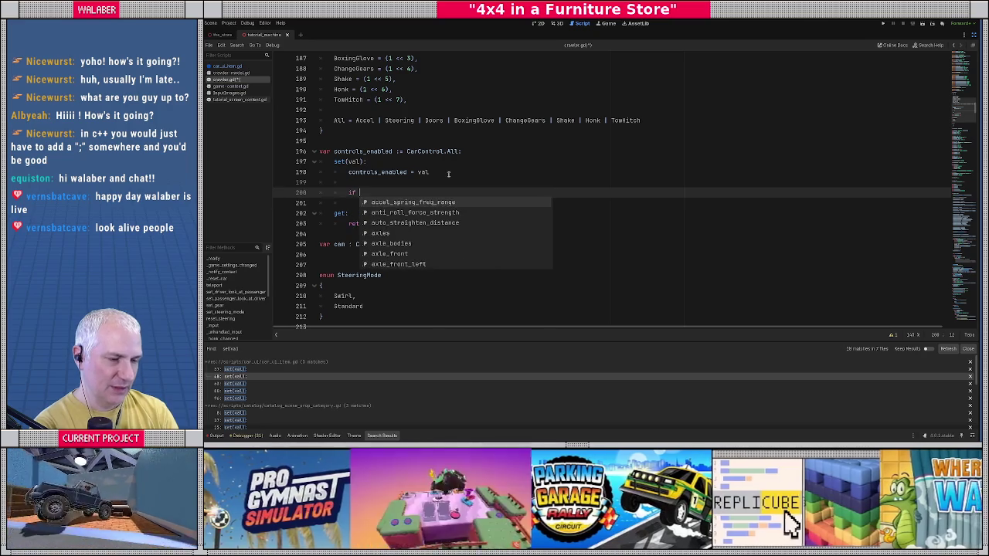
text( val & )
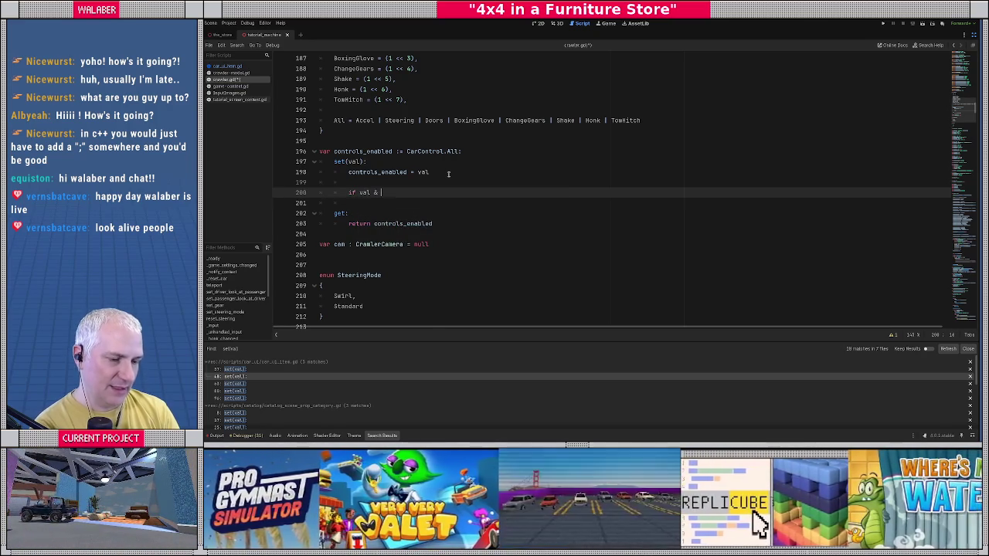
text(CarCo)
key(Return)
text(.)
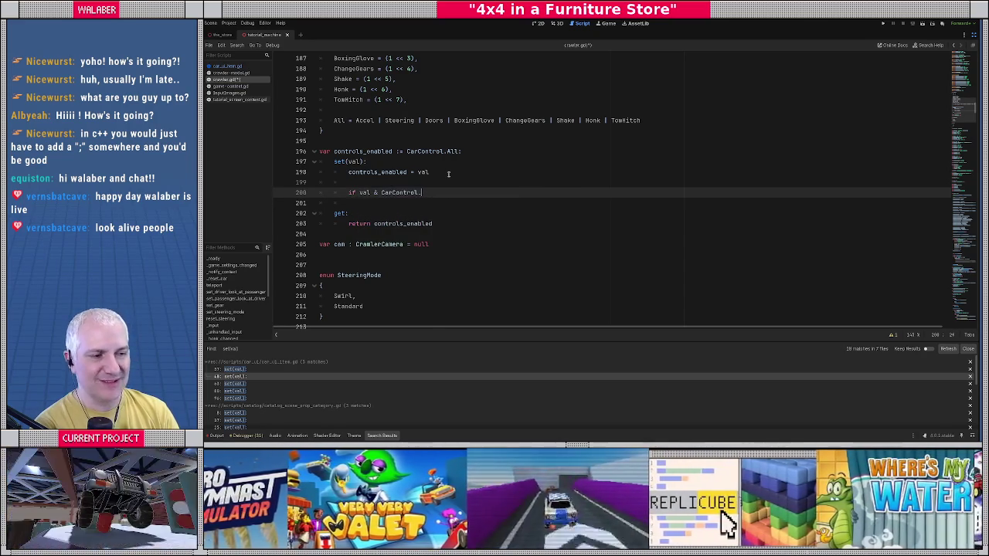
text(T)
key(Return)
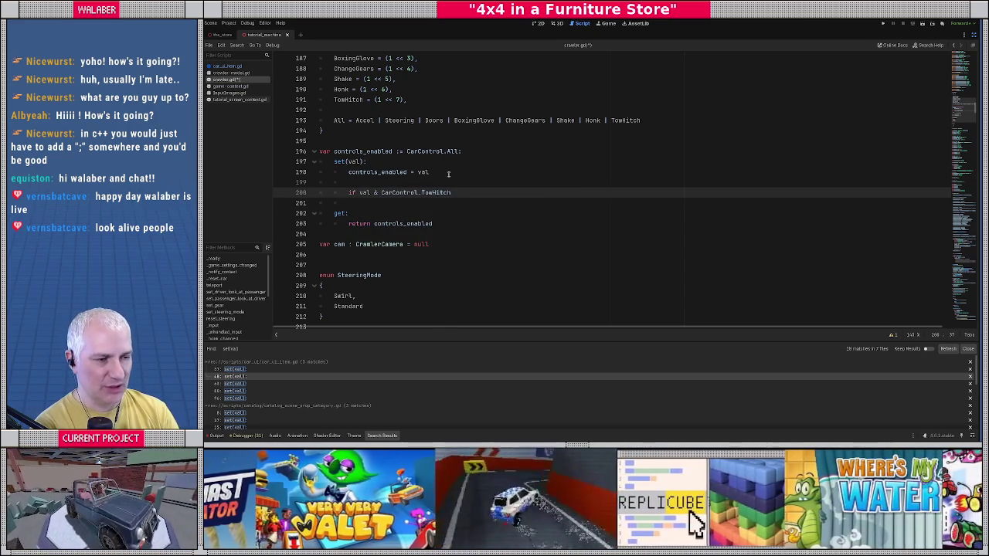
text( == 0:)
key(Return)
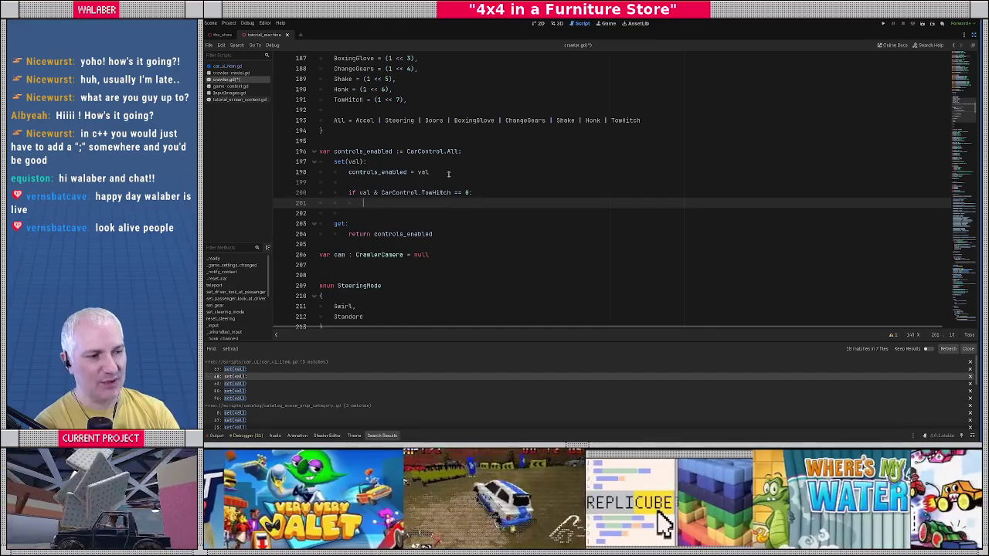
Under that condition, call _stop_towing() when _tow_joint != null, and save the script
key(ctrl+v)
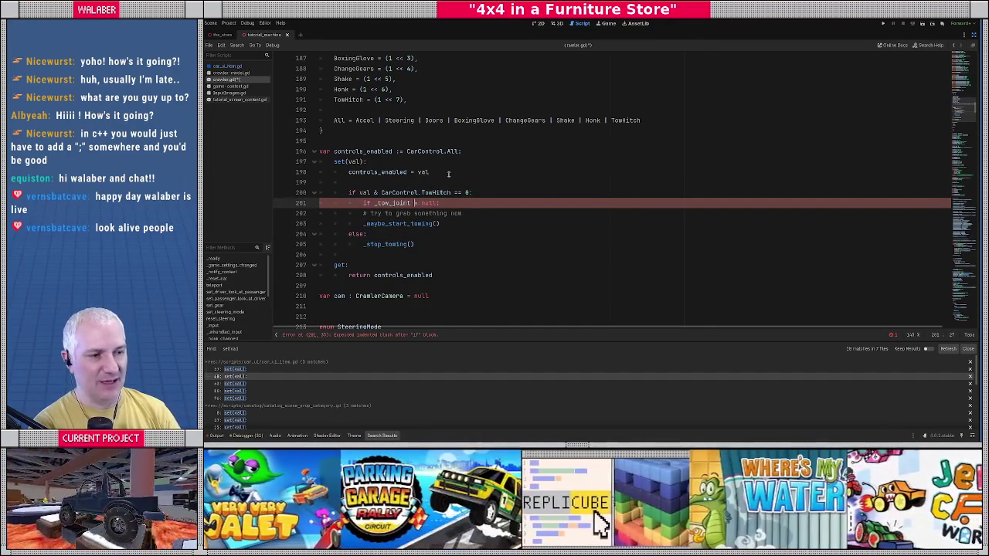
key(Down)
key(Home)
key(shift+Down)
key(shift+Down)
key(shift+Down)
key(Delete)
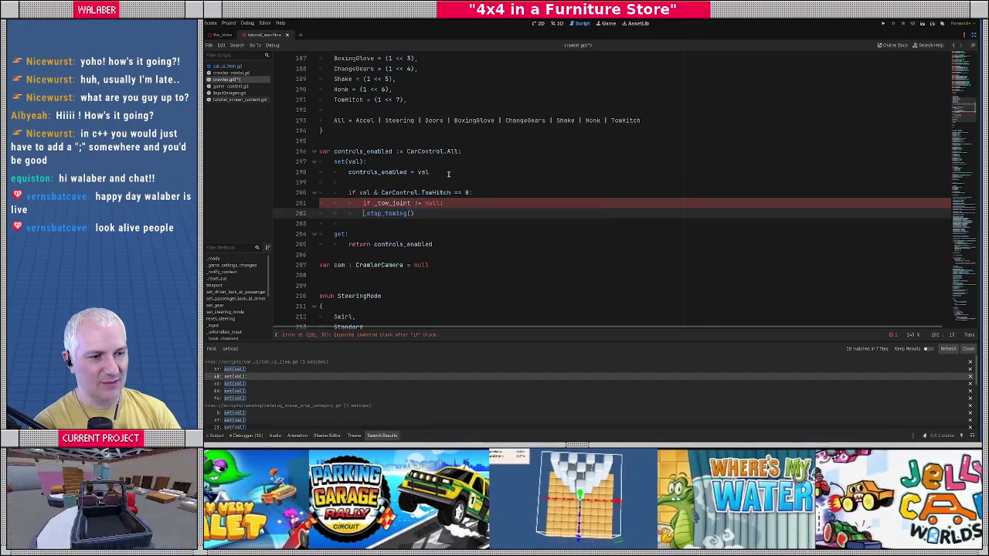
key(Tab)
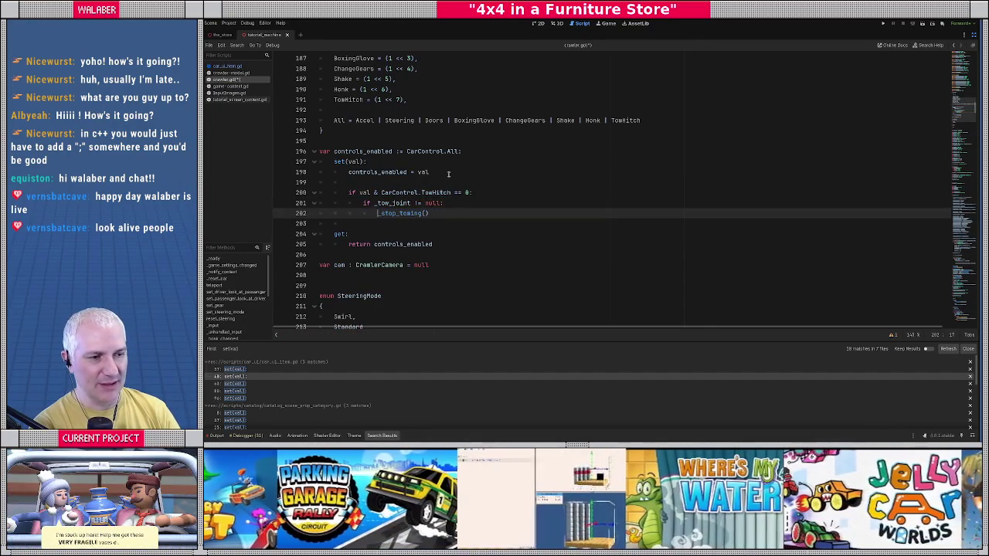
key(Down)
key(Return)
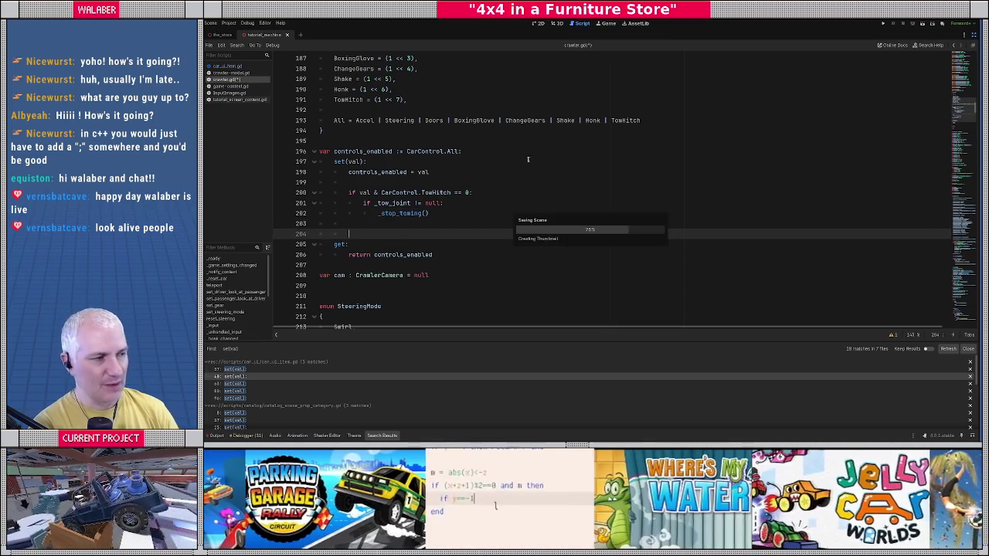
click(961, 147)
Scroll down to the _input_get_vector steering and shake lines and place the cursor on empty line 564
drag(961, 147, 966, 195)
scroll(618, 170, up, 10)
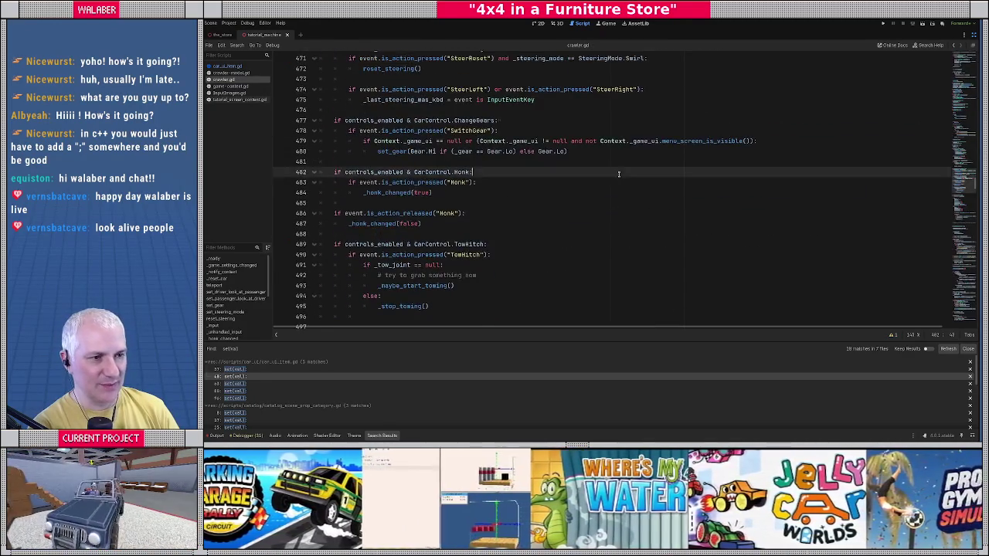
scroll(544, 168, down, 8)
scroll(357, 180, down, 20)
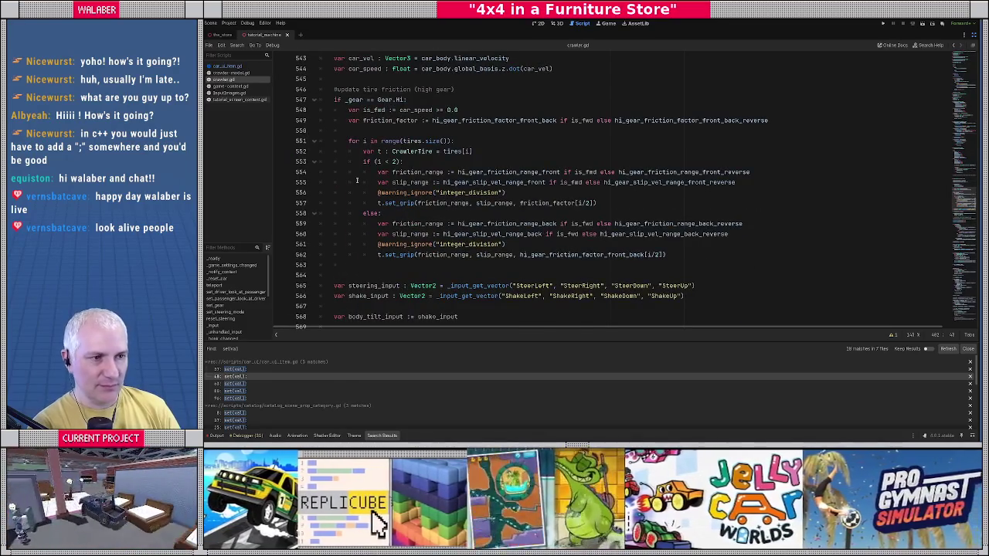
scroll(357, 180, up, 6)
scroll(357, 155, down, 3)
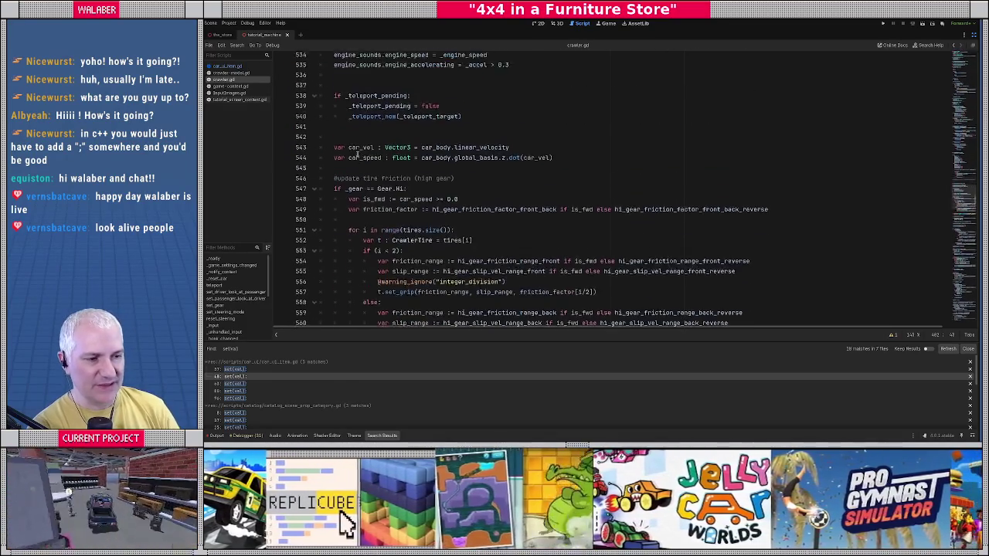
scroll(357, 154, down, 3)
scroll(357, 155, down, 3)
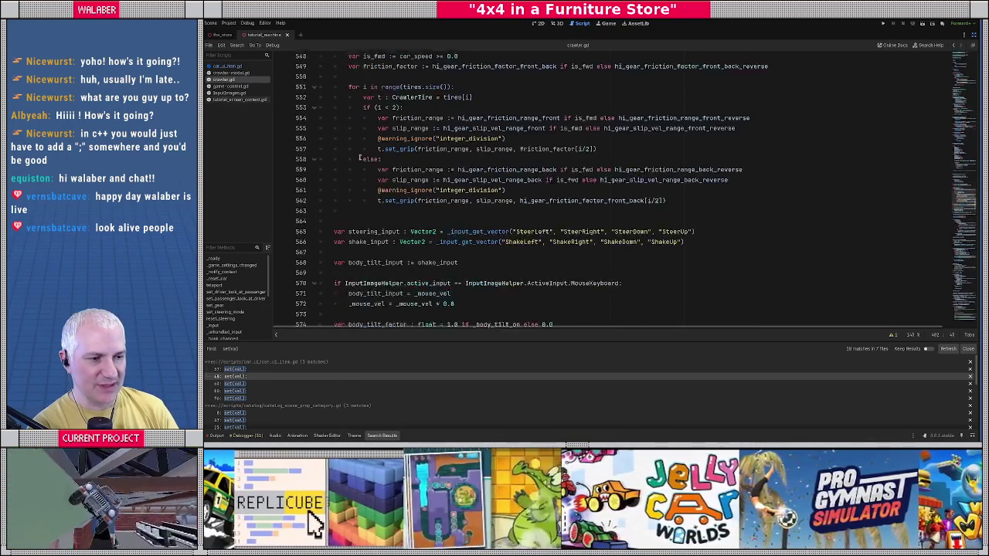
click(462, 193)
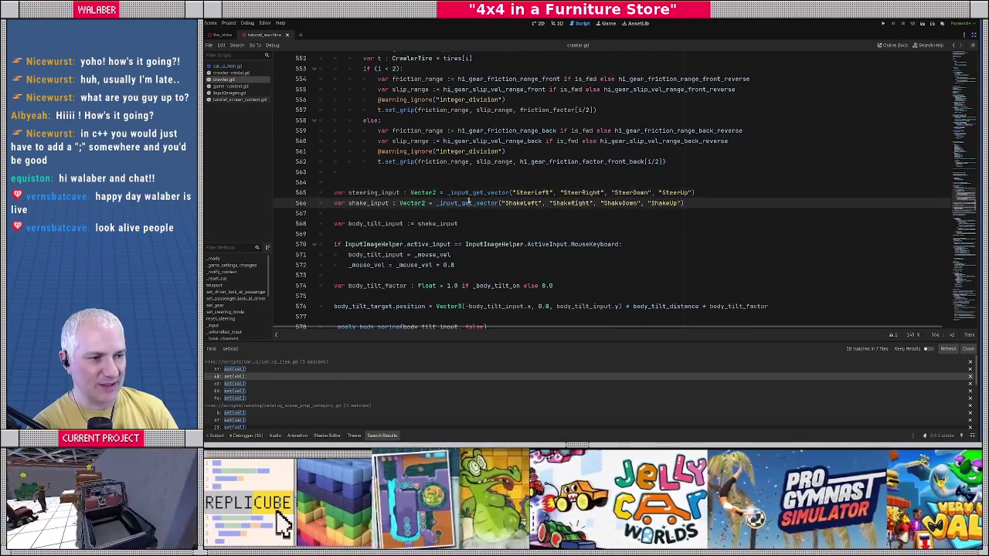
click(363, 182)
Append ', controls_enabled & CarControl.Steering' to the steering _input_get_vector call on line 565
scroll(363, 182, down, 3)
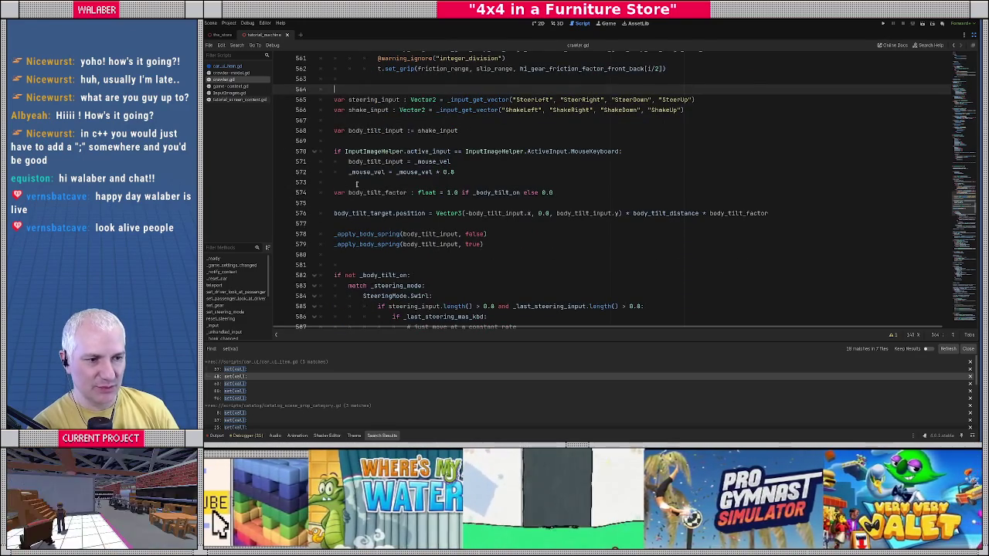
scroll(357, 184, down, 10)
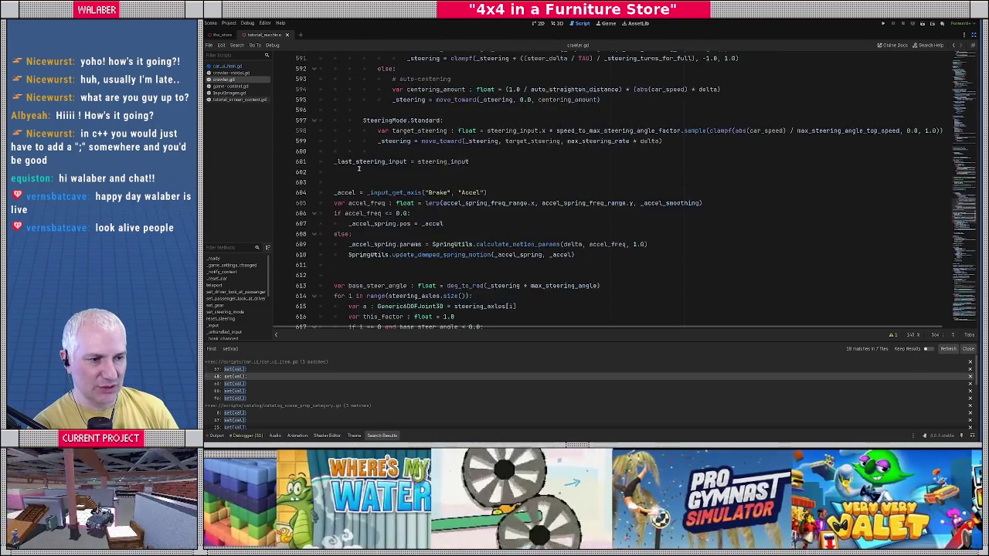
scroll(359, 169, down, 4)
scroll(358, 172, up, 3)
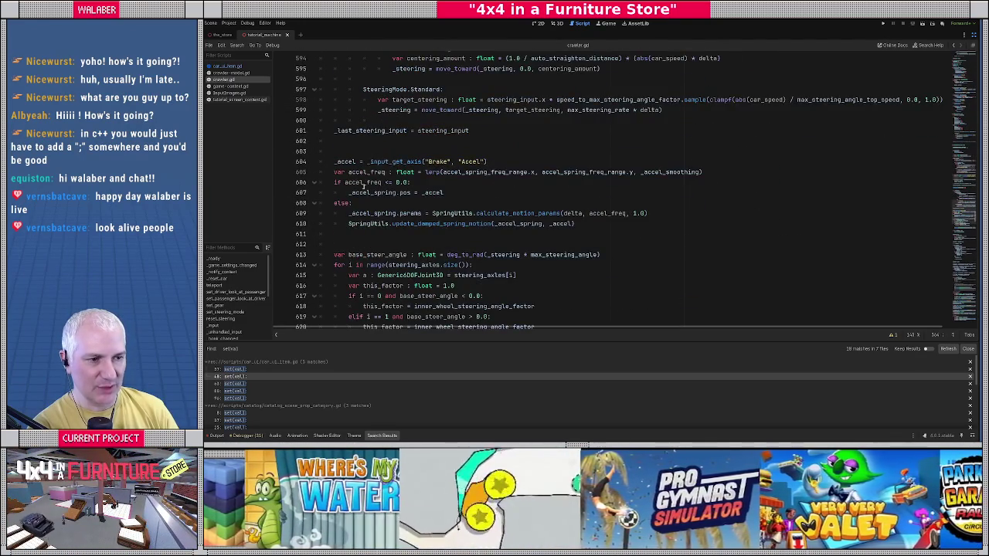
scroll(364, 186, down, 3)
scroll(365, 192, up, 5)
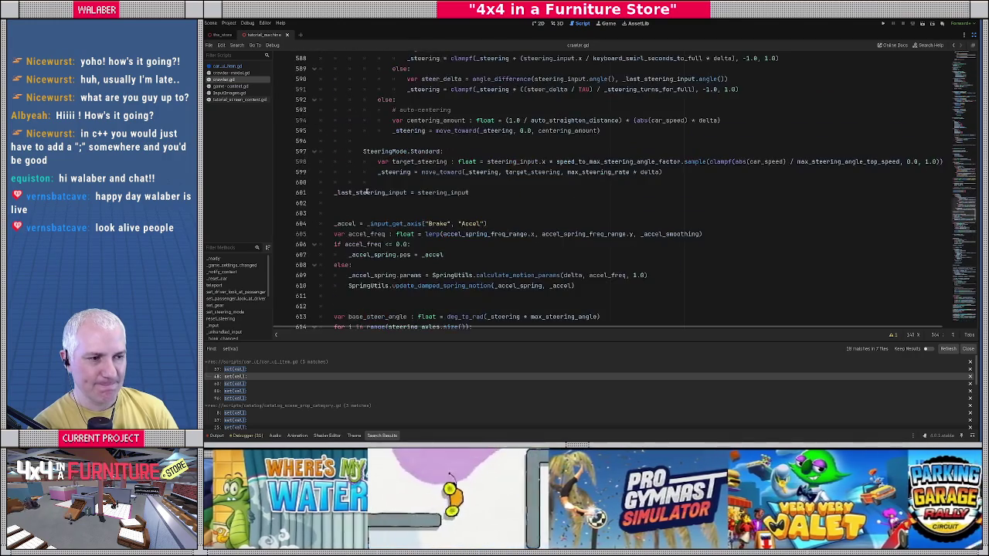
scroll(365, 192, down, 5)
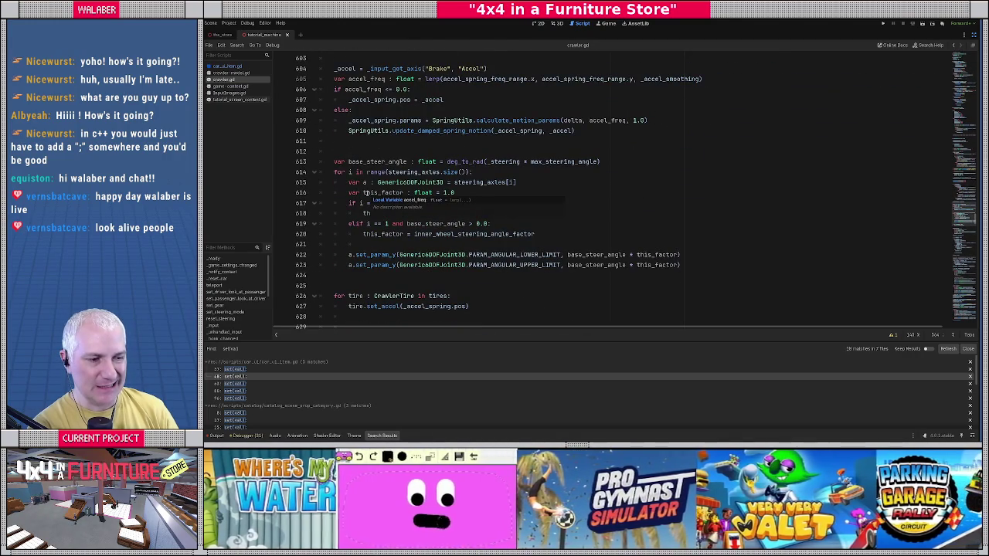
scroll(365, 194, up, 18)
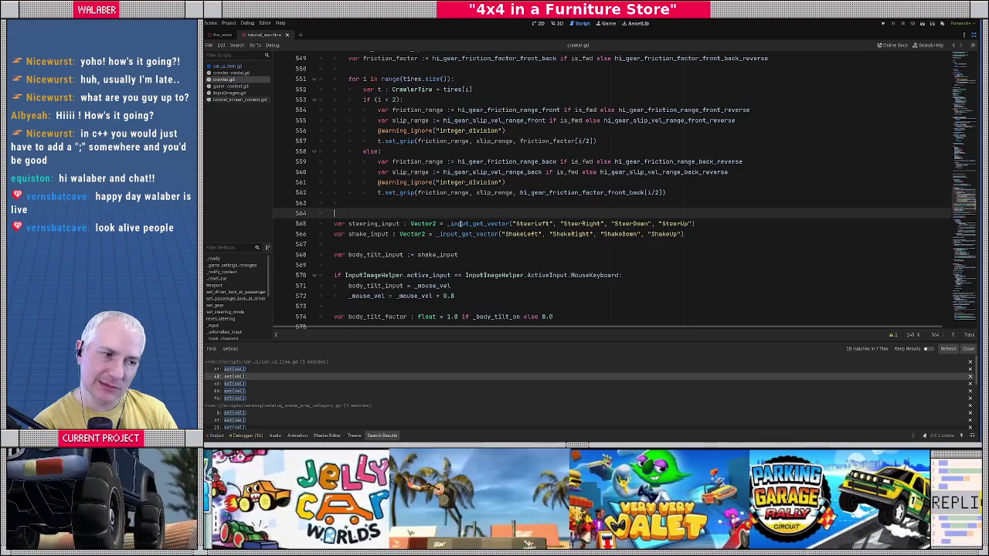
mouse_move(459, 223)
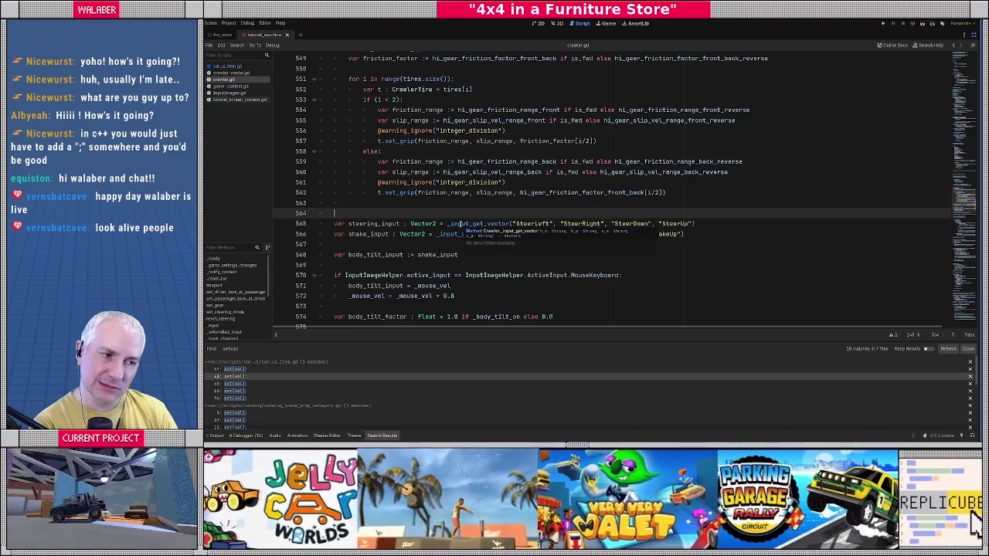
click(694, 224)
text(, )
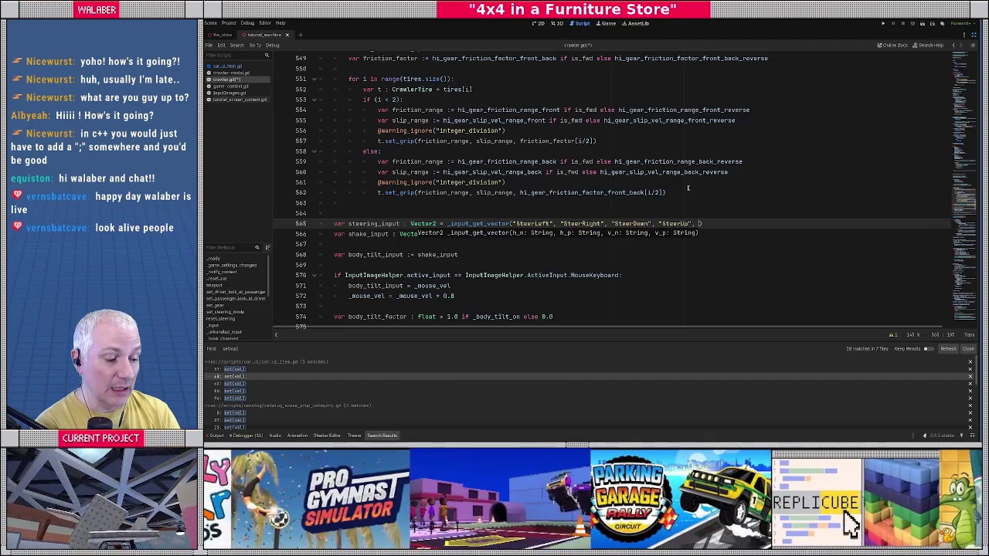
text(controls)
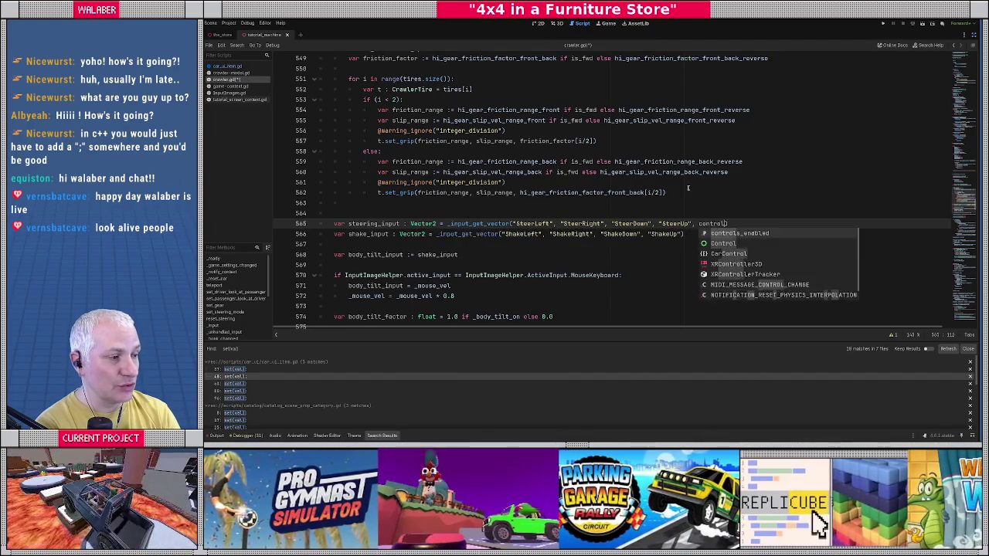
key(Return)
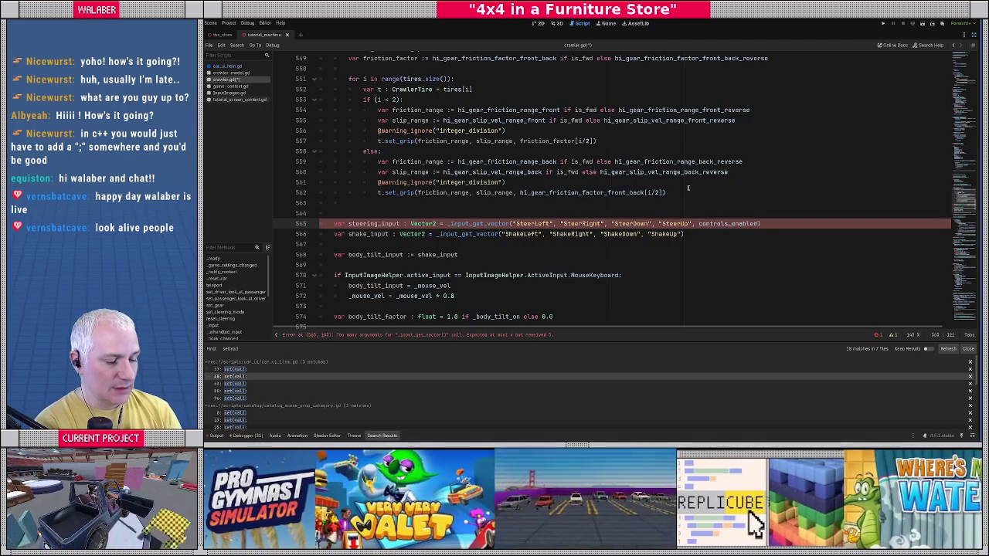
text(&)
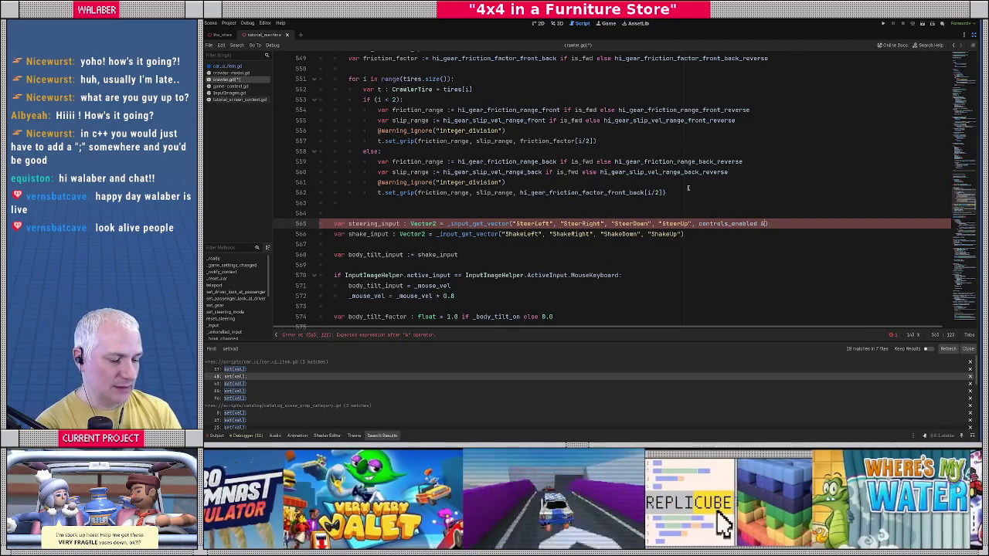
text( CarC)
key(Return)
text(.)
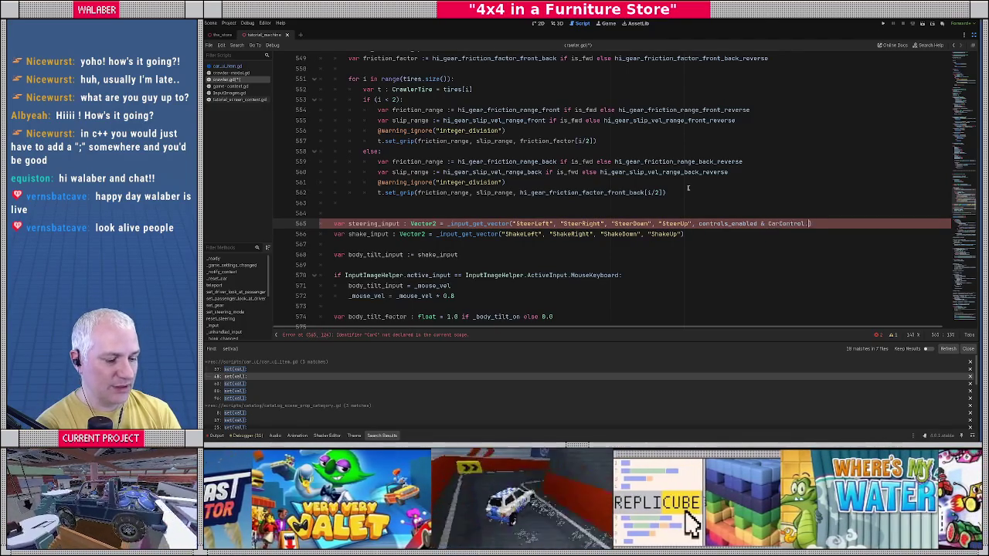
text(Ste)
key(Return)
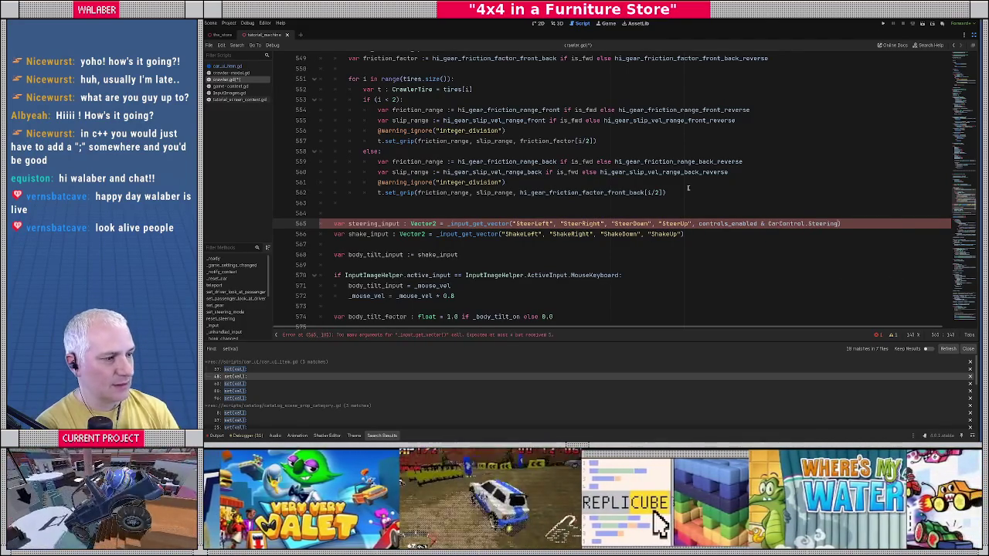
Add ', controls_enabled & CarControl.Shake != 0' to line 566 and complete the steering check with '!= 0'
key(Down)
text(, controls_)
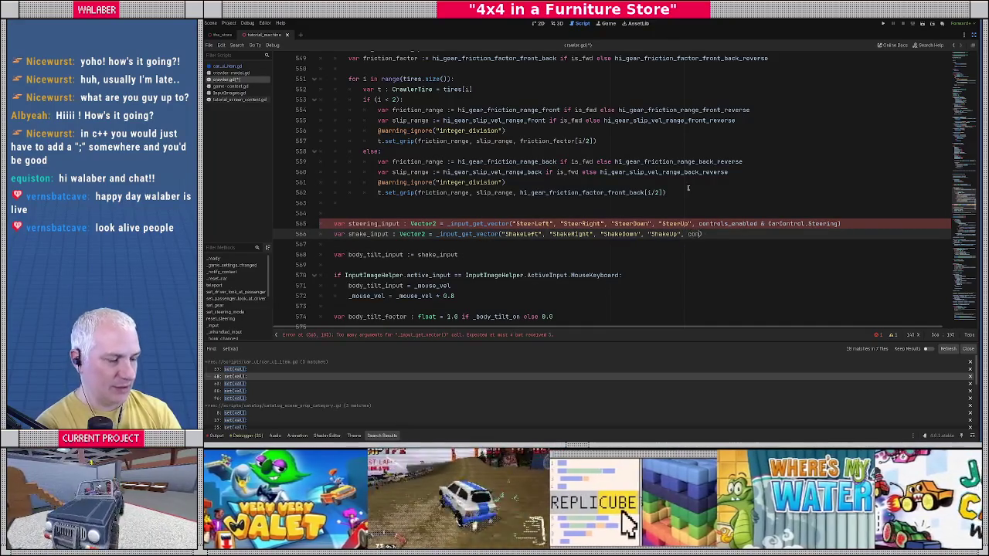
text(enabled )
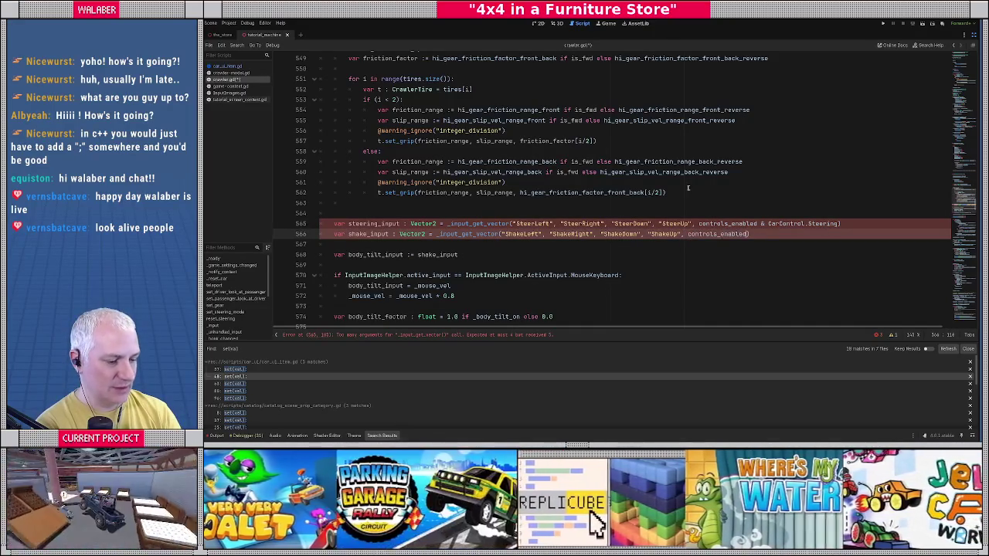
text(& CarC)
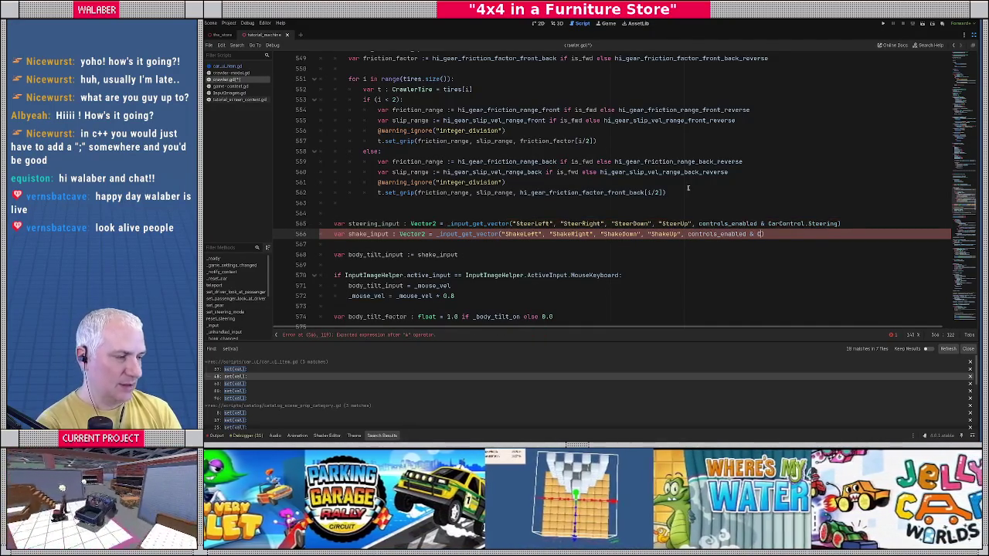
key(Return)
text(.)
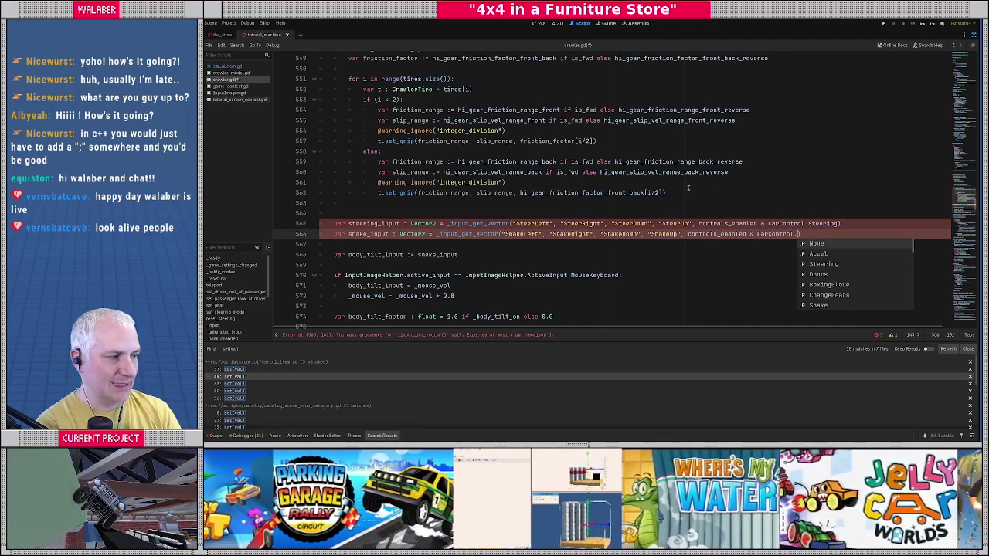
key(Escape)
key(Up)
key(End)
key(Left)
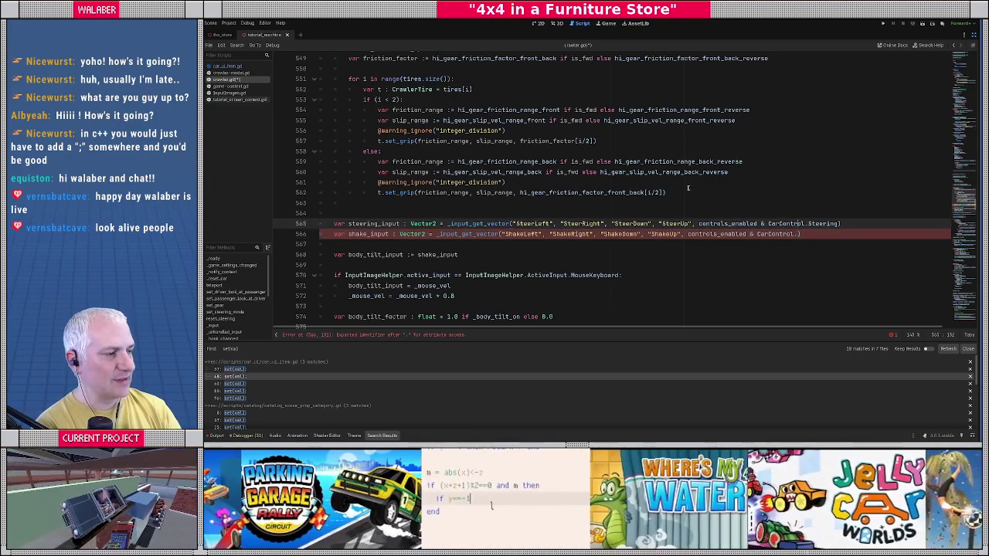
text(!= 0)
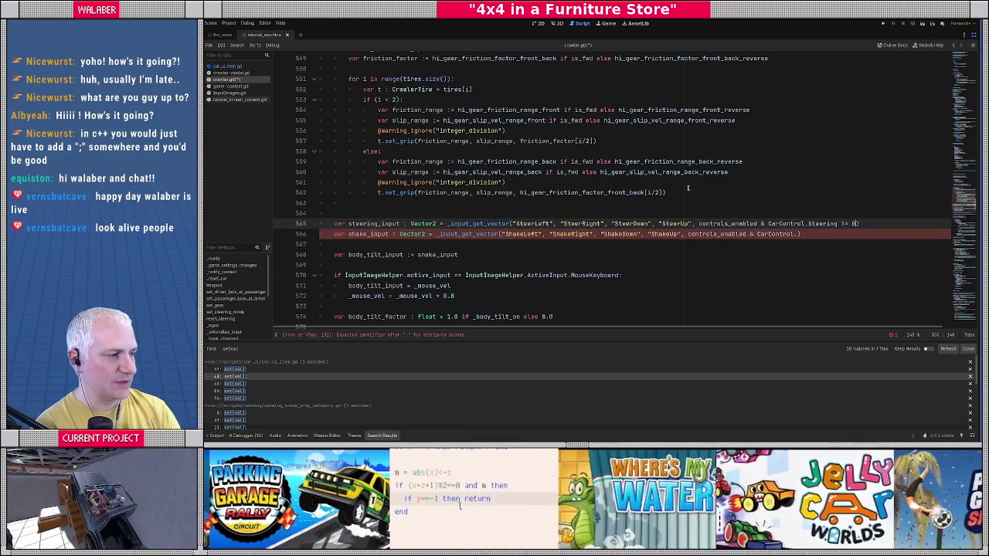
key(Down)
text(Sh)
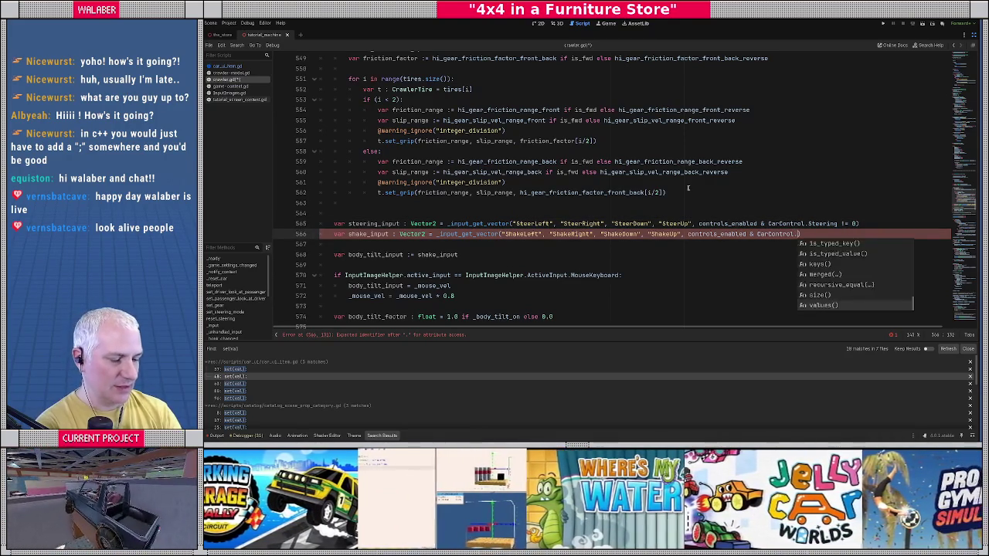
key(Return)
text(!= 0)
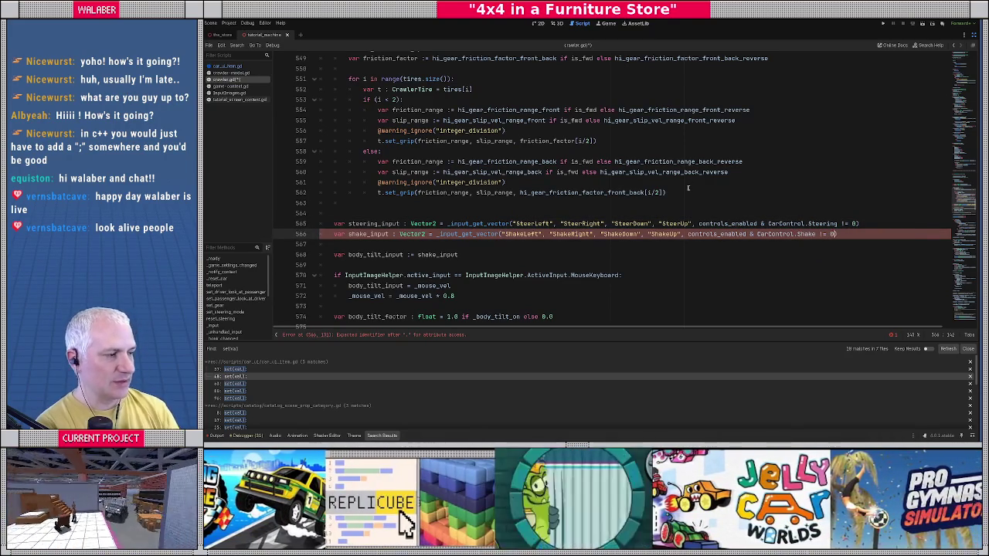
Append ', controls_enabled & CarControl.Accel != 0' to the Brake/Accel _input_get_axis call on line 604
scroll(485, 237, down, 6)
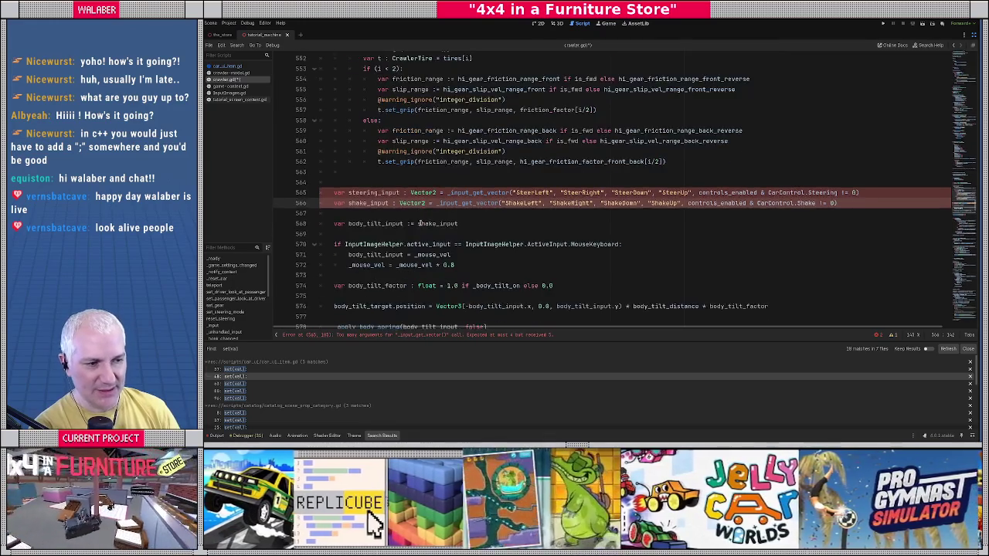
scroll(416, 198, down, 8)
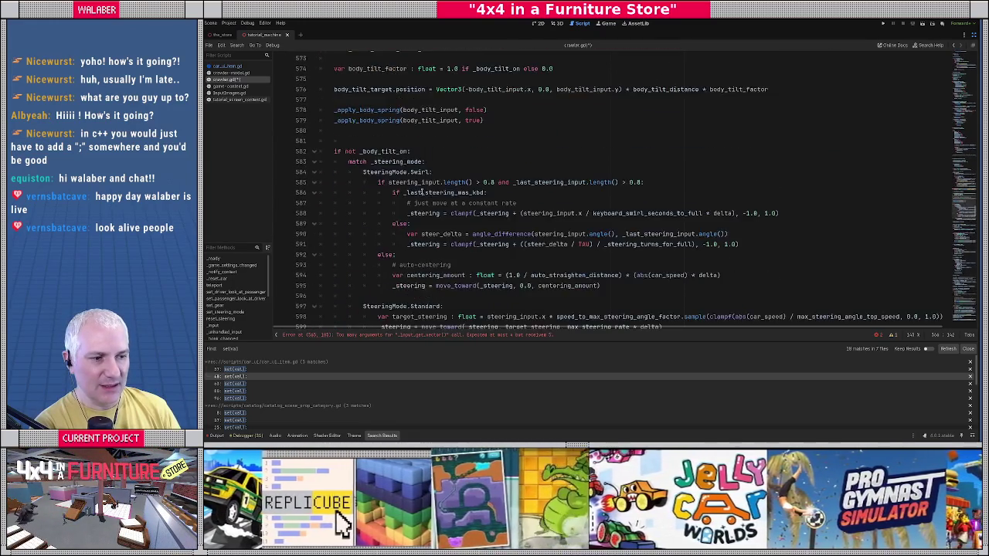
click(490, 188)
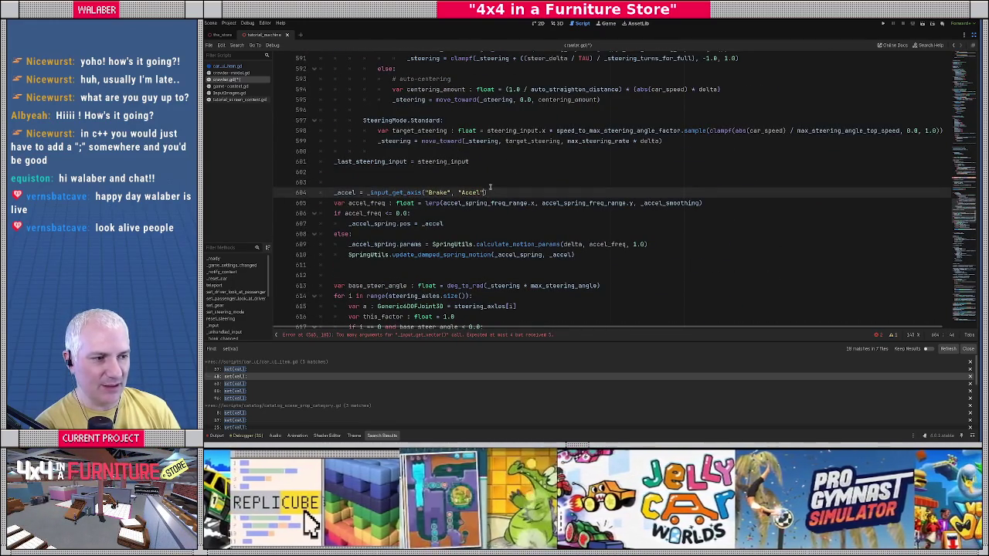
text(, car_c)
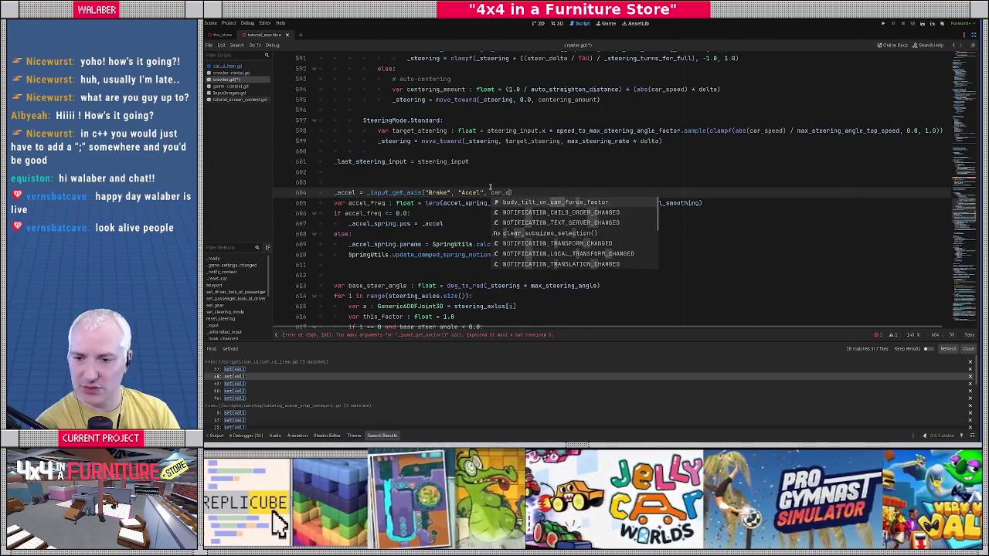
key(BackSpace)
key(BackSpace)
text(ontrol)
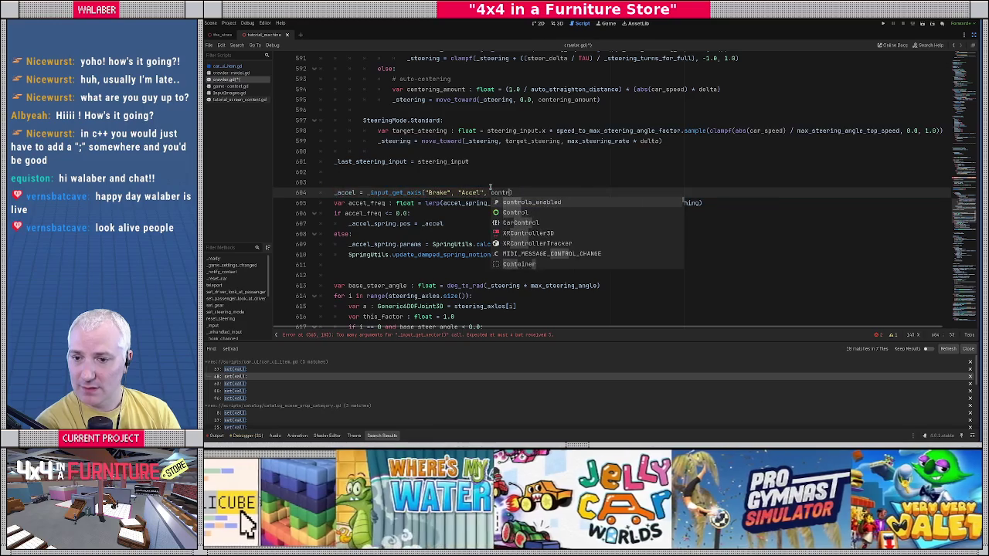
key(Return)
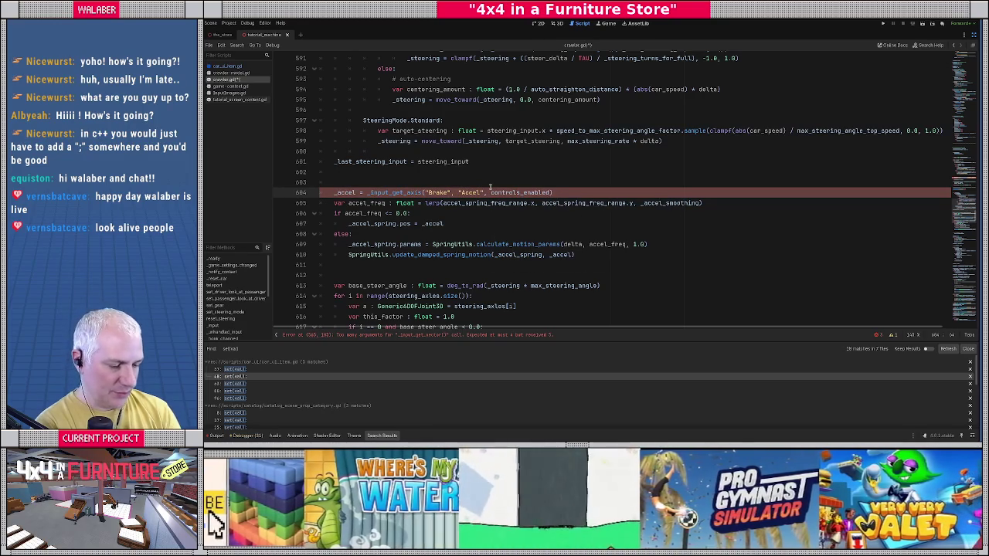
text(& CarC)
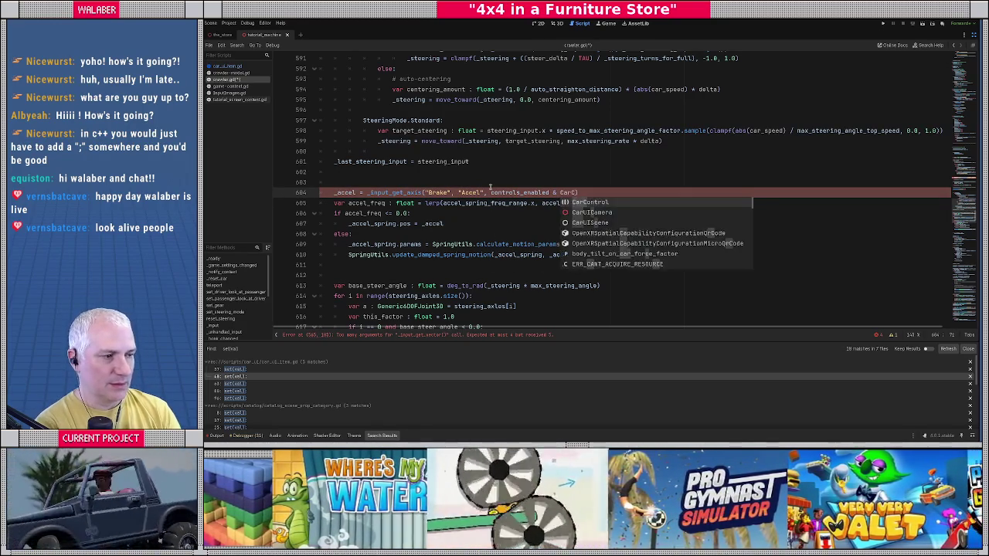
key(Return)
text(.)
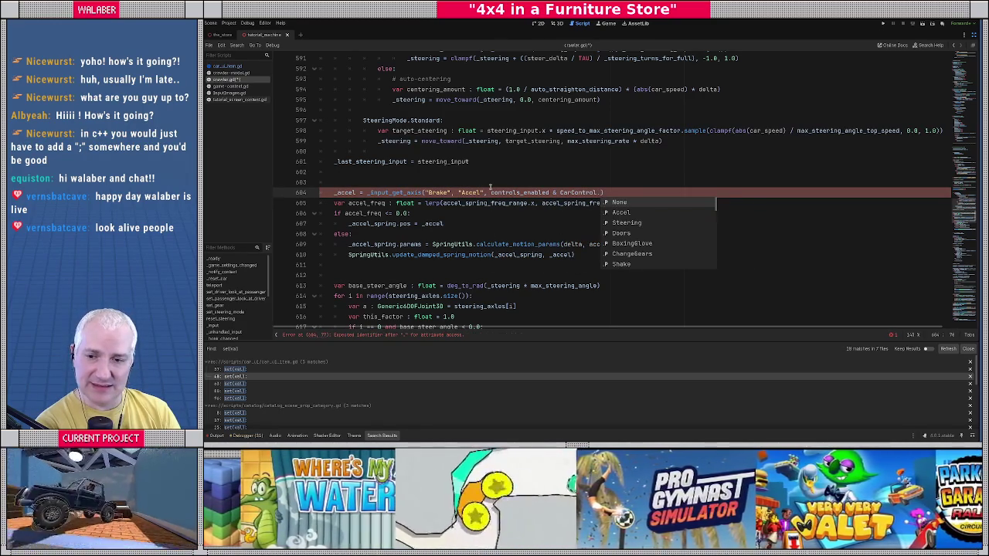
key(Down)
key(Return)
text(!= 0)
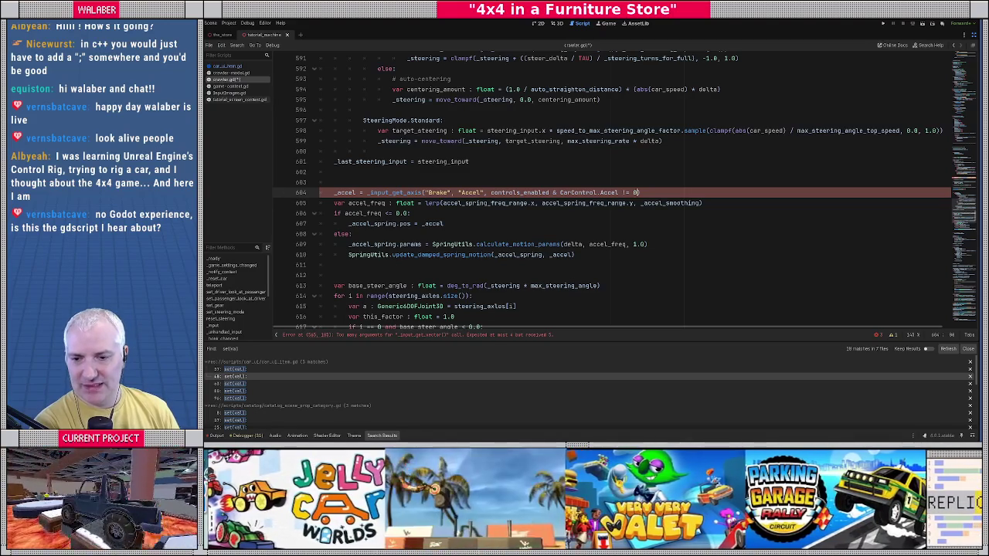
Scroll down to the door strength and OpenDoorLeft/OpenDoorRight input checks near line 693
click(503, 222)
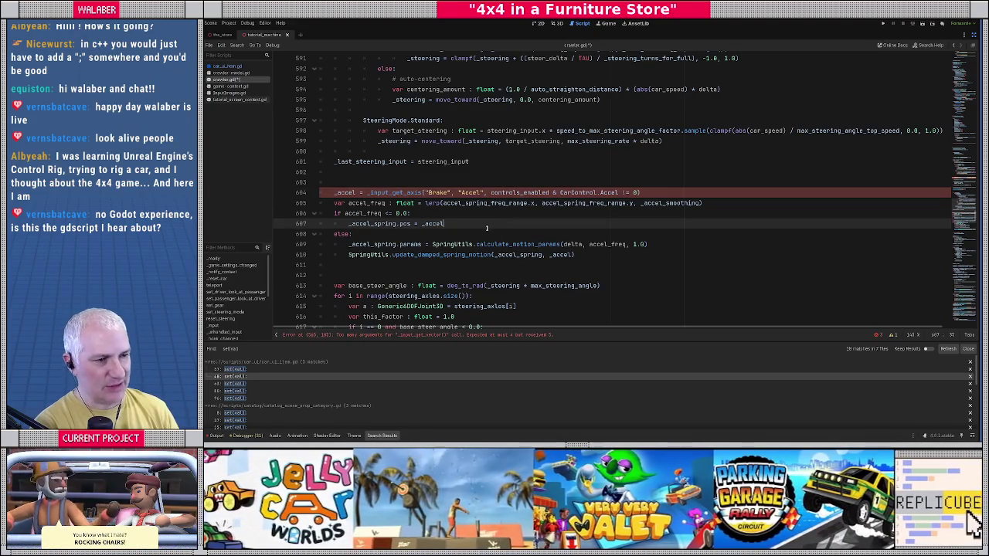
click(464, 215)
scroll(464, 216, down, 10)
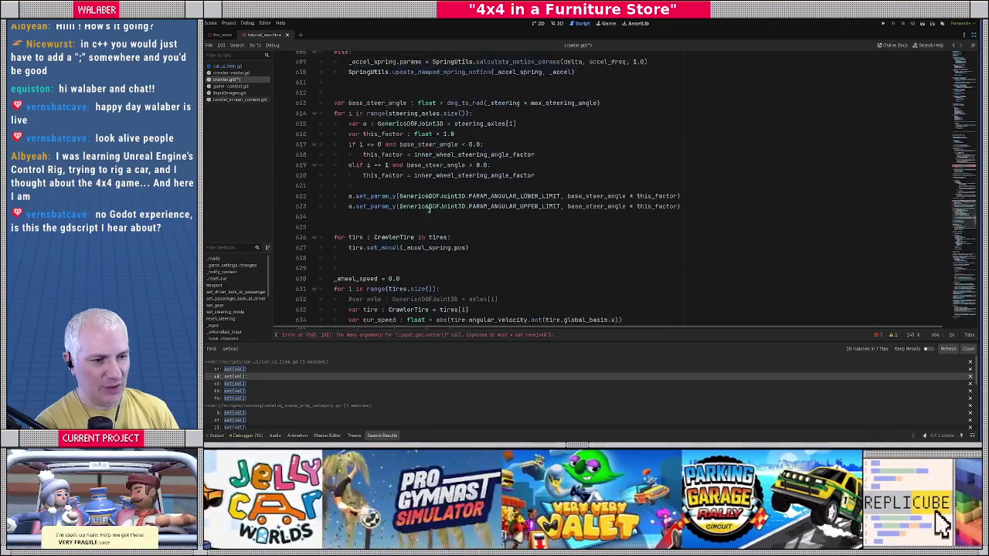
scroll(448, 222, down, 18)
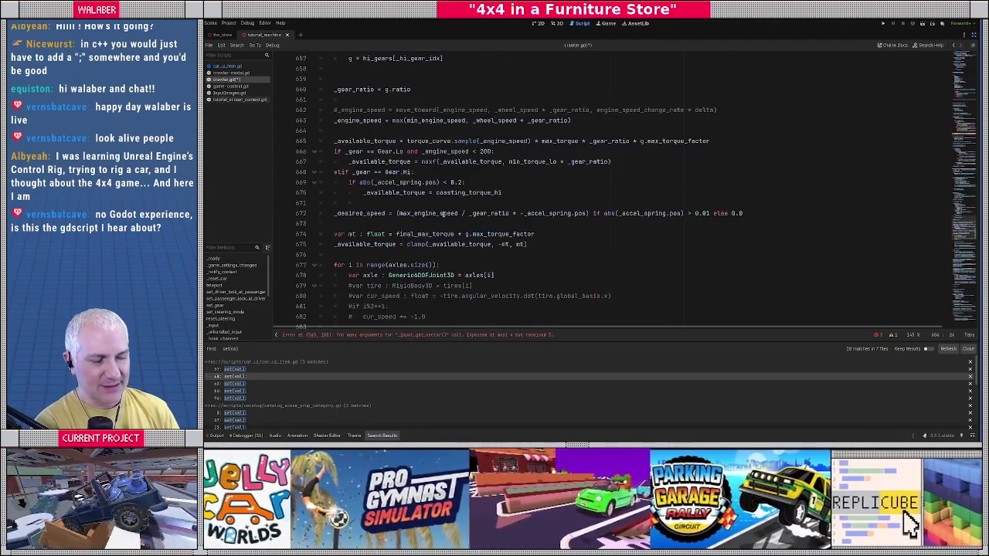
scroll(435, 193, down, 3)
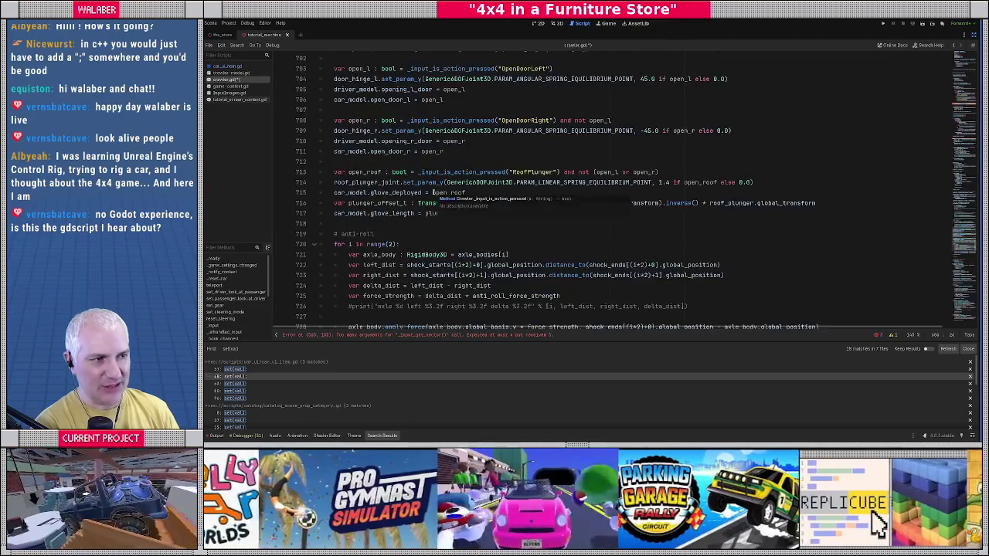
Add ', controls_enabled & CarControl.Doors != 0' to the OpenDoorLeft check on line 703
click(549, 161)
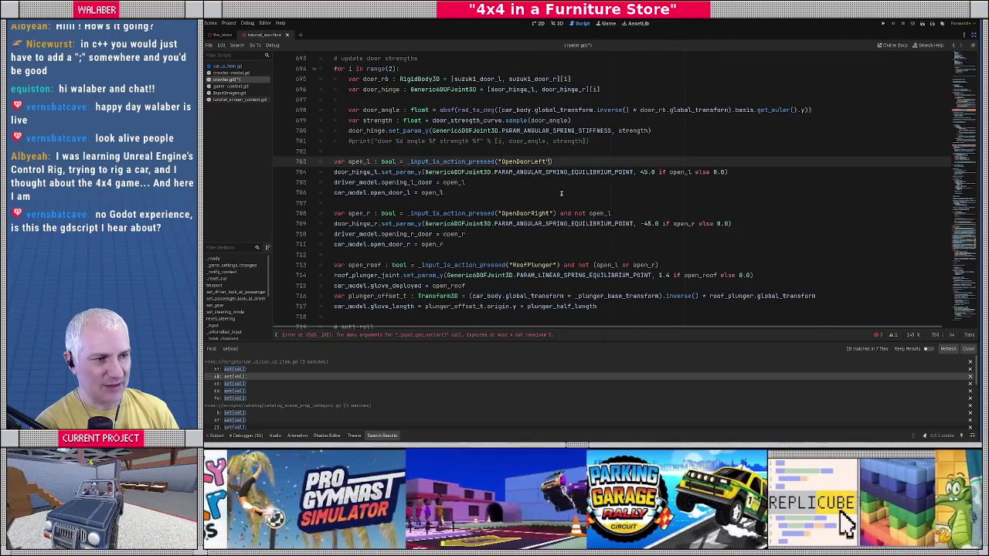
text(, )
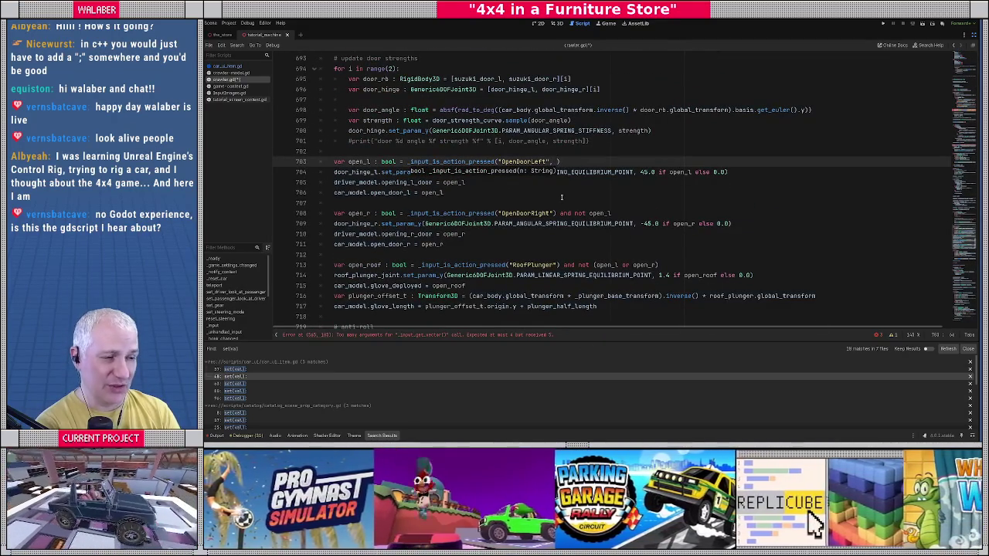
text(con)
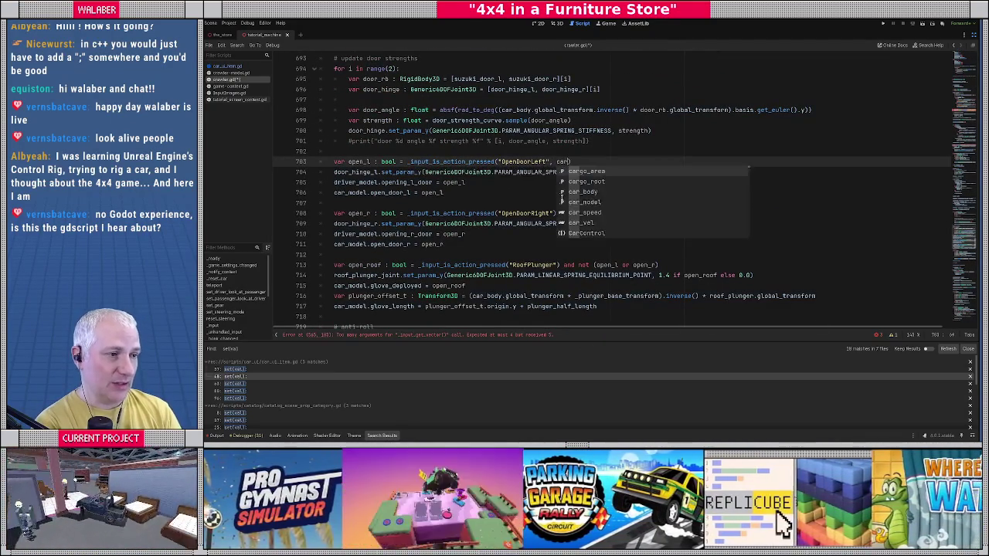
key(Return)
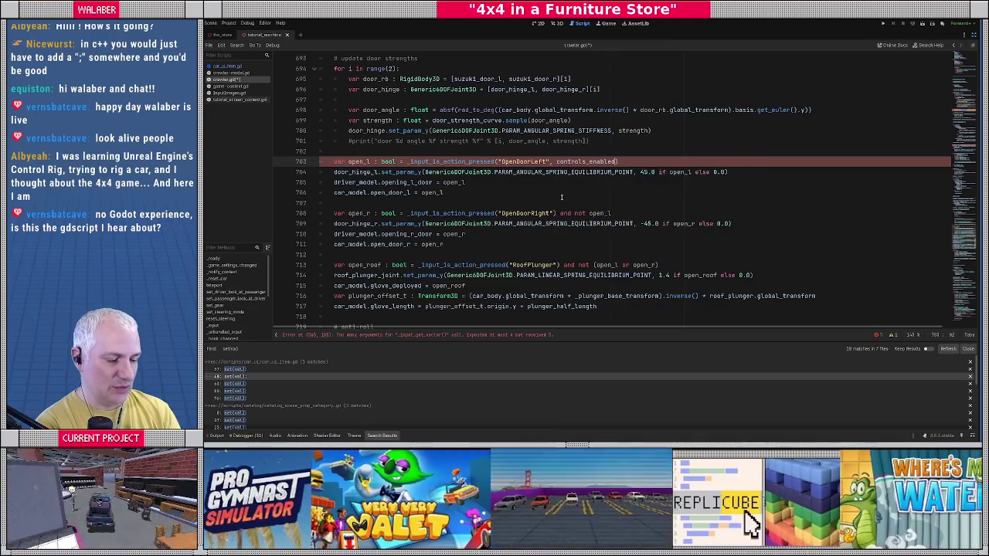
text(&)
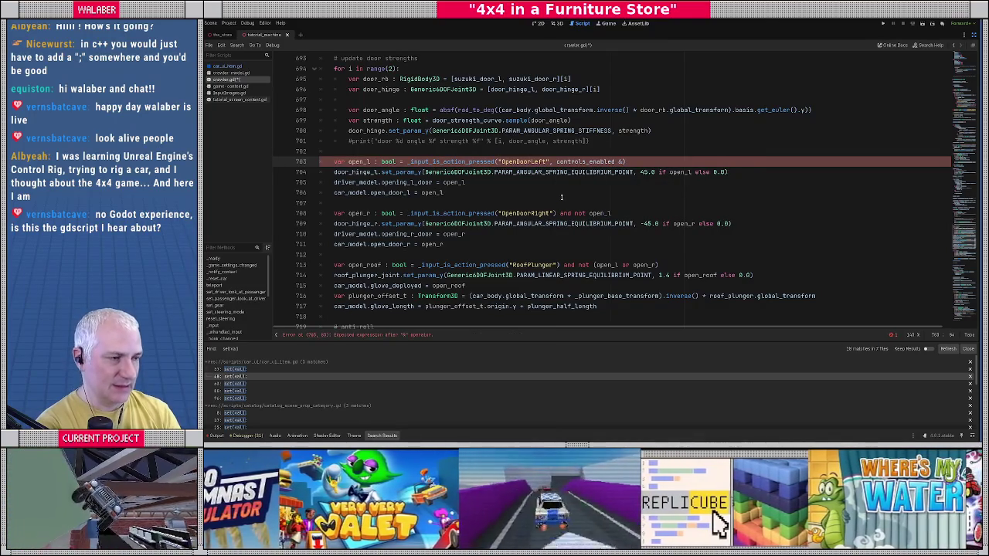
text( CarC)
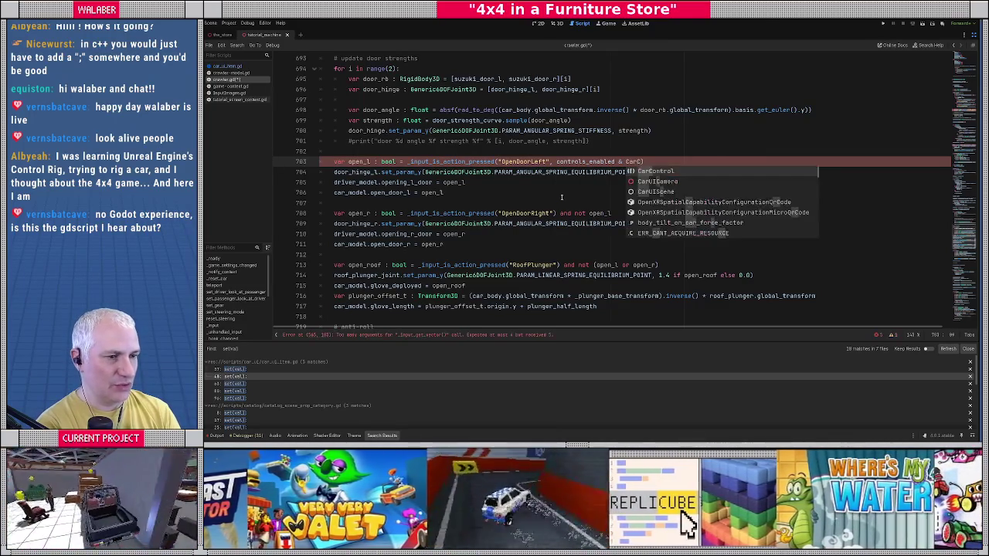
key(Return)
text(.do)
key(Return)
text(!= 0)
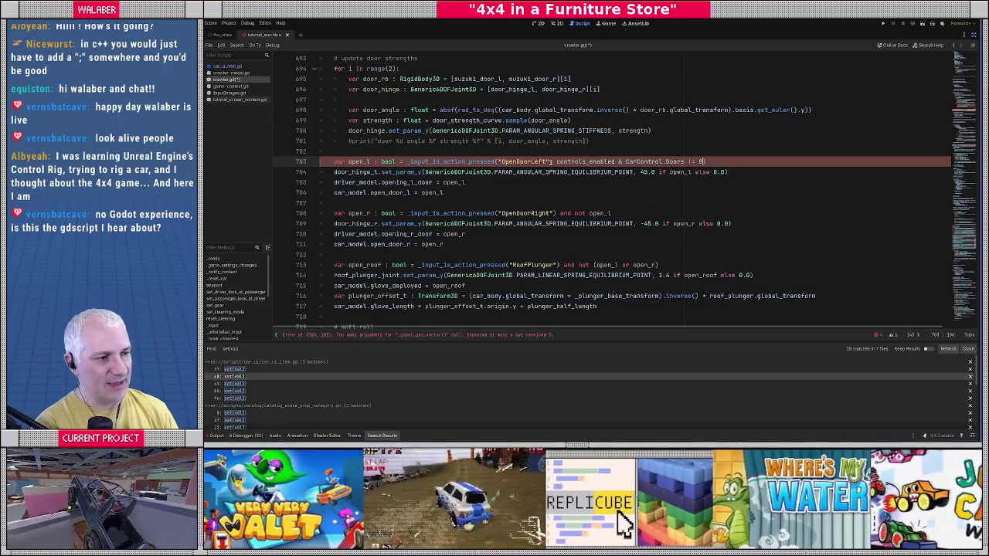
Copy the same Doors control condition into the OpenDoorRight check on line 708
shift+click(550, 162)
key(ctrl+c)
click(555, 213)
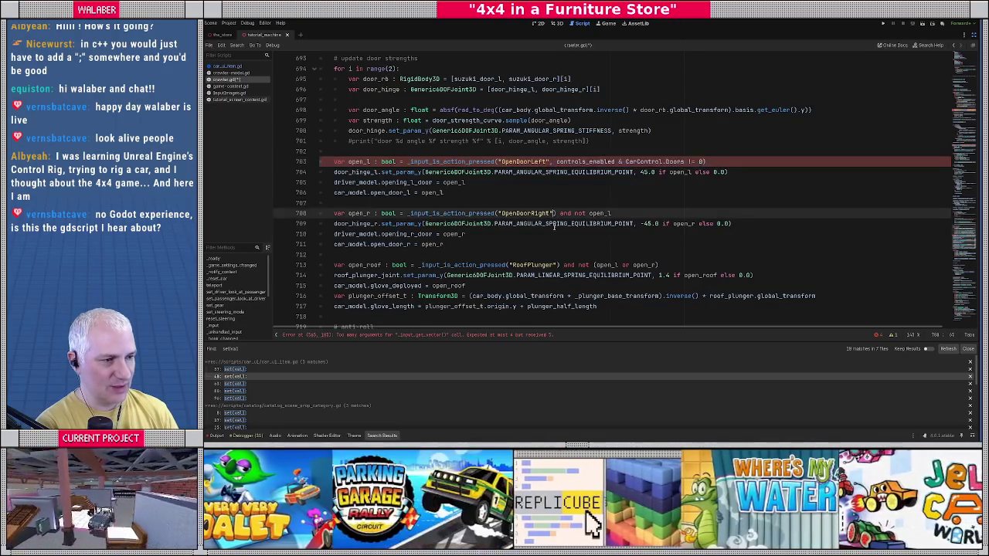
key(ctrl+v)
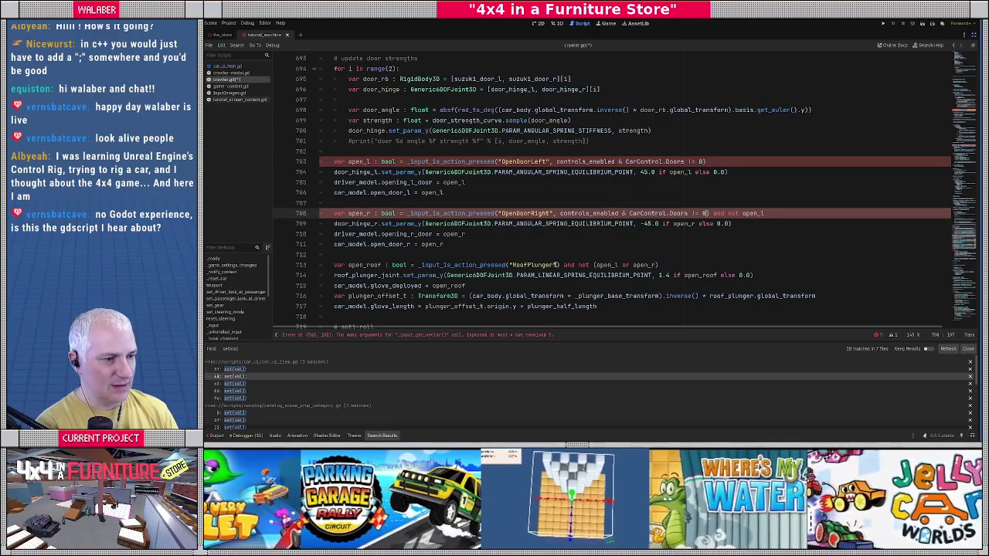
Paste the condition into the RoofPlunger check on line 713, closing it and using CarControl.BoxingGlove
click(555, 265)
key(ctrl+v)
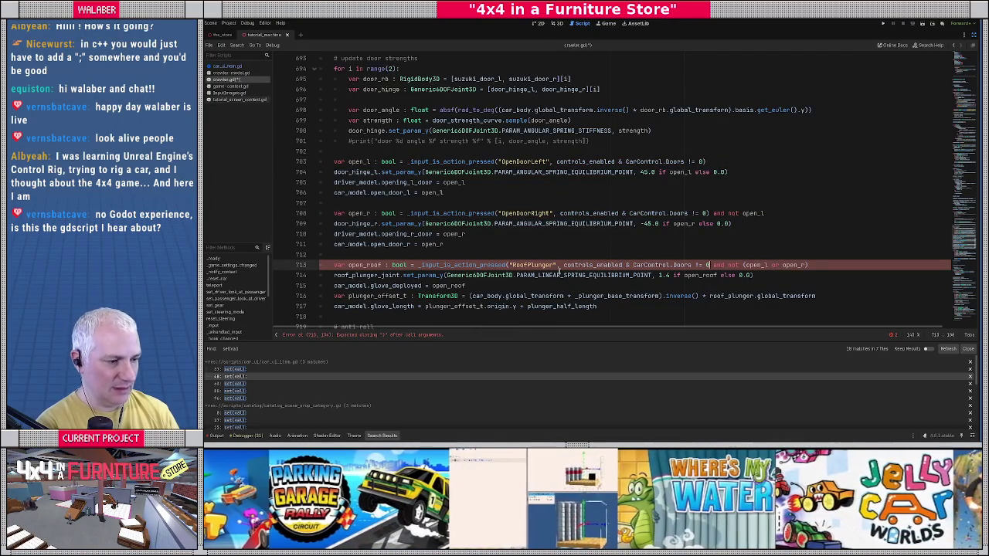
text())
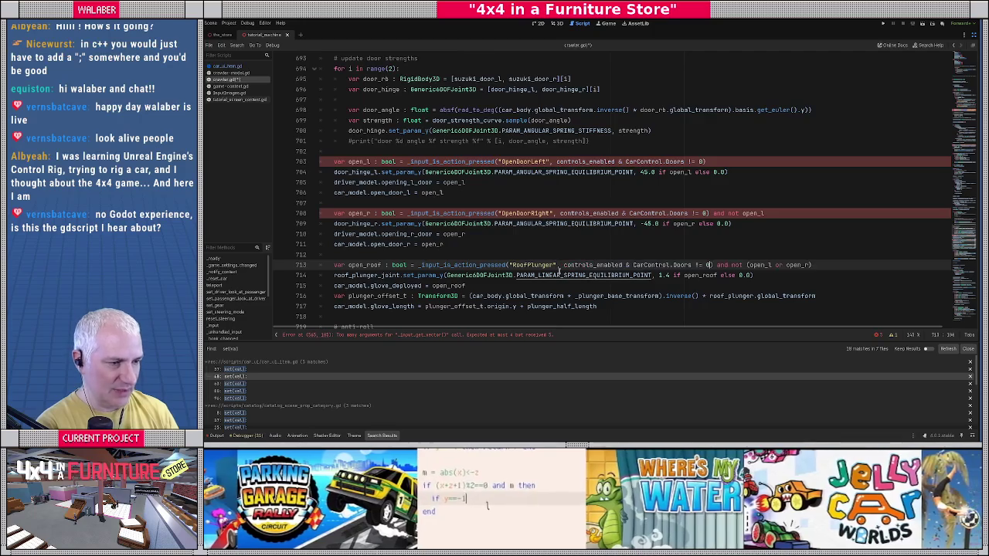
double_click(680, 265)
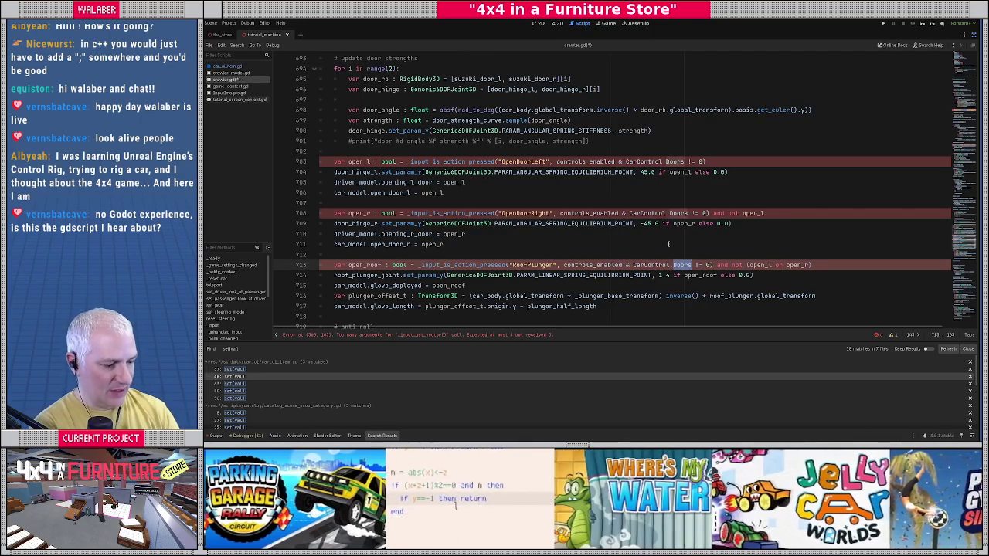
key(BackSpace)
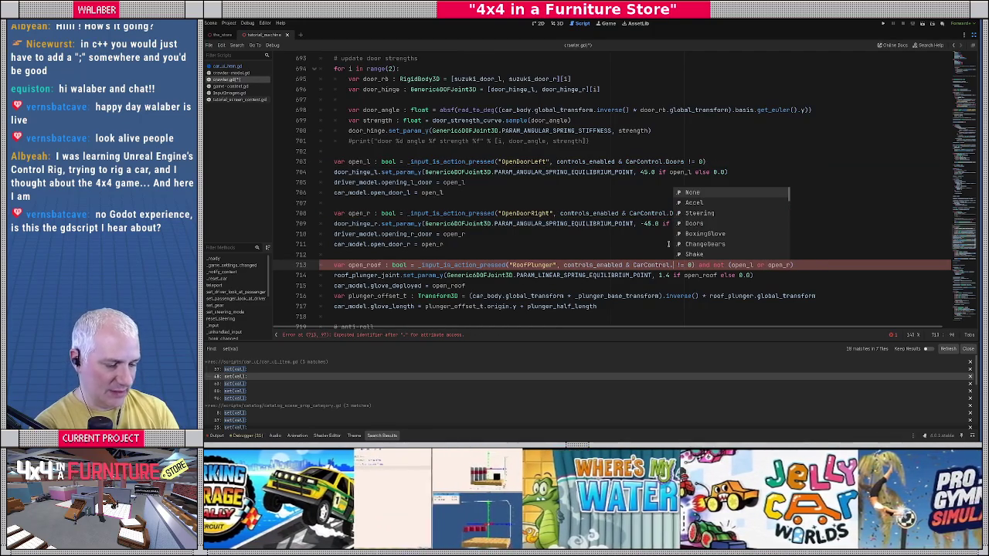
click(699, 233)
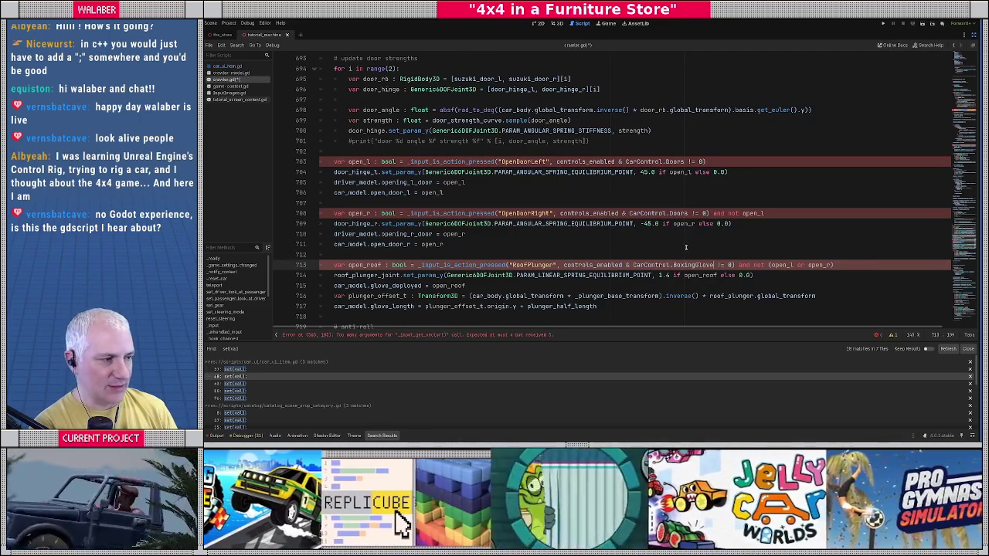
scroll(468, 241, down, 3)
scroll(444, 205, down, 1)
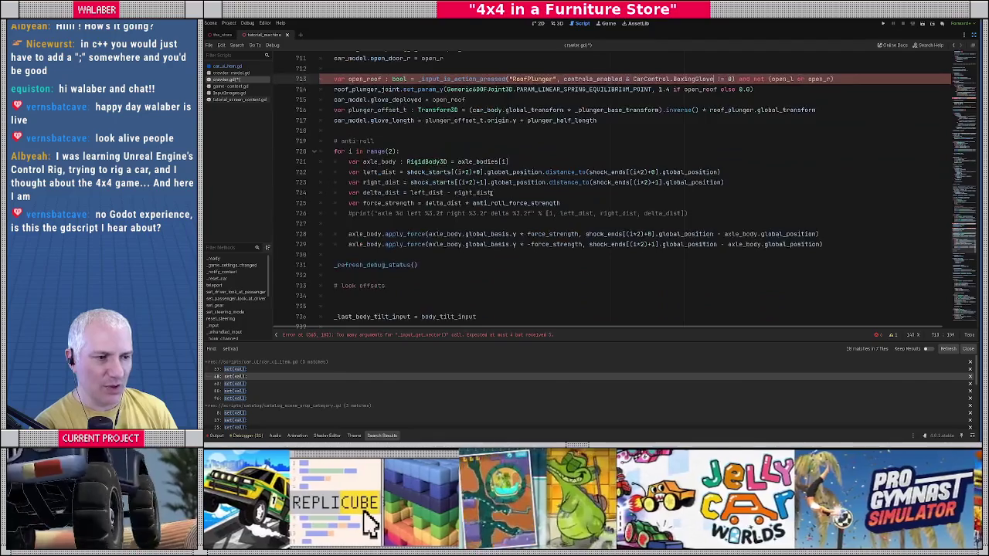
scroll(514, 141, up, 2)
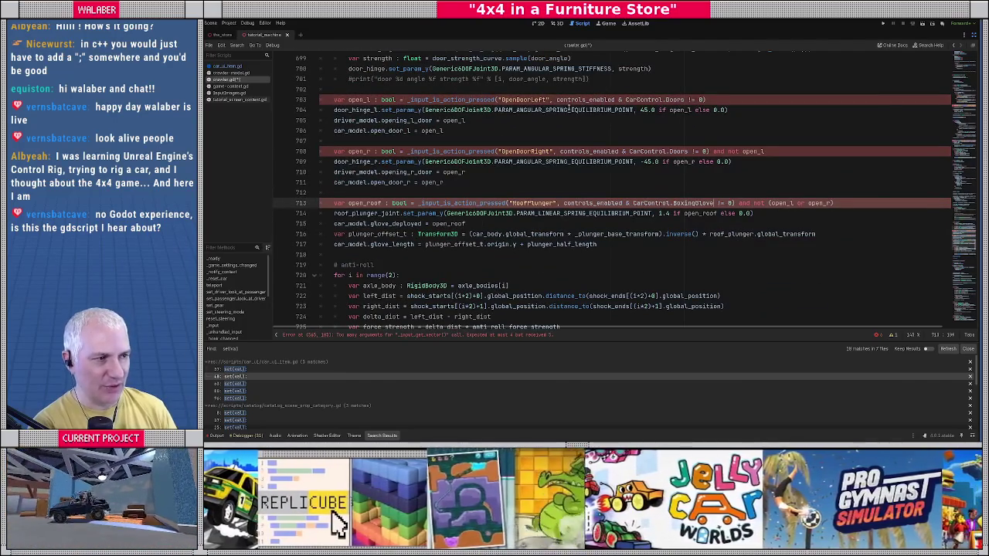
scroll(464, 221, down, 2)
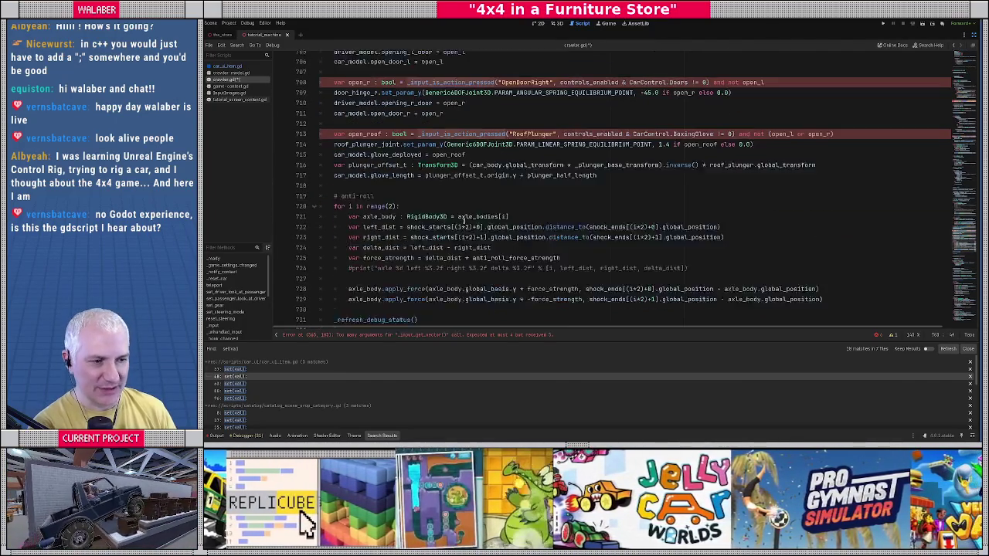
scroll(464, 220, down, 9)
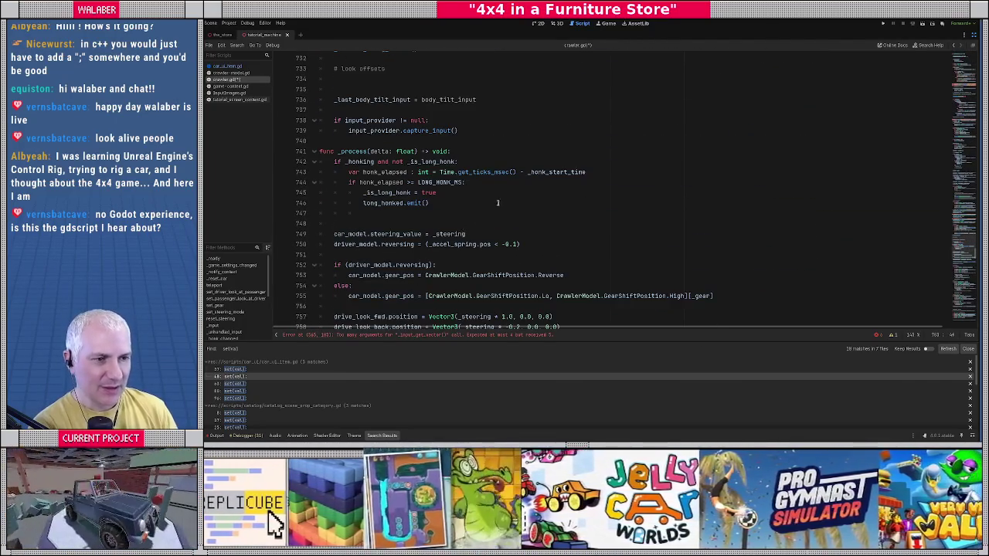
scroll(497, 203, down, 10)
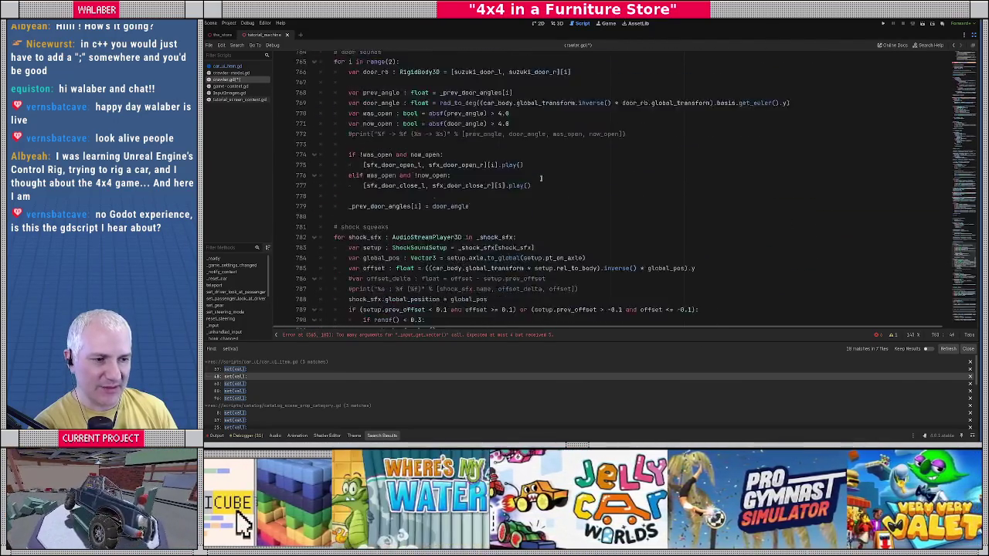
scroll(541, 179, down, 16)
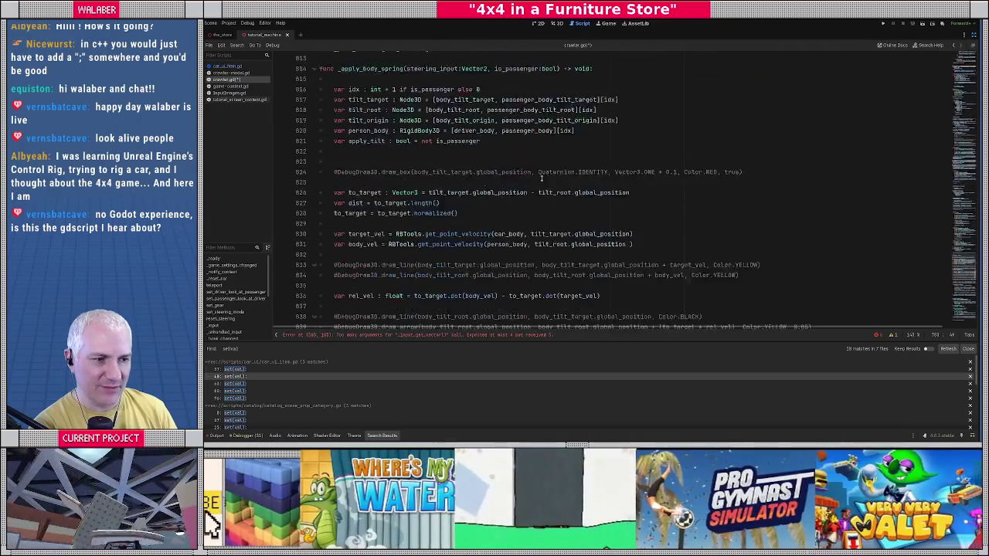
scroll(541, 178, down, 12)
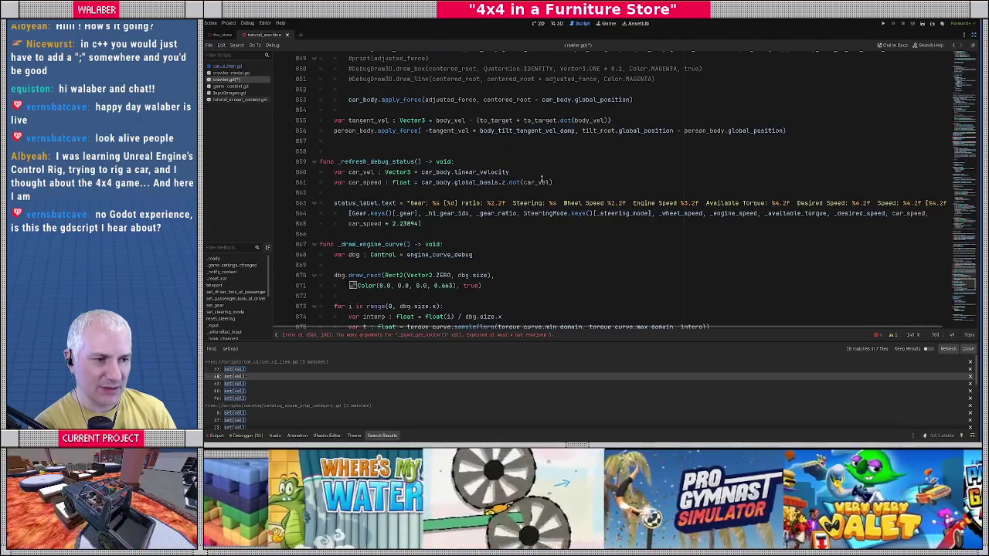
scroll(542, 179, up, 3)
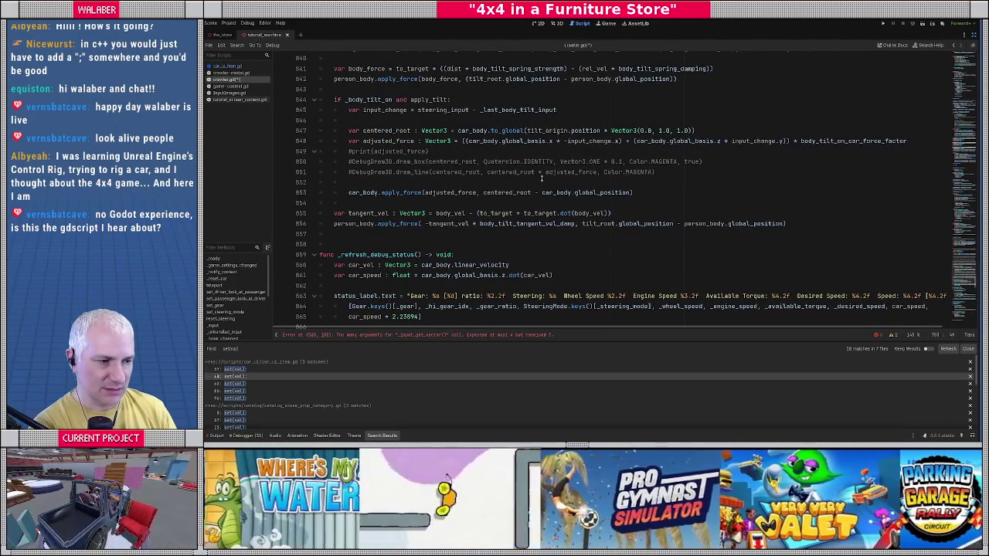
scroll(542, 179, down, 2)
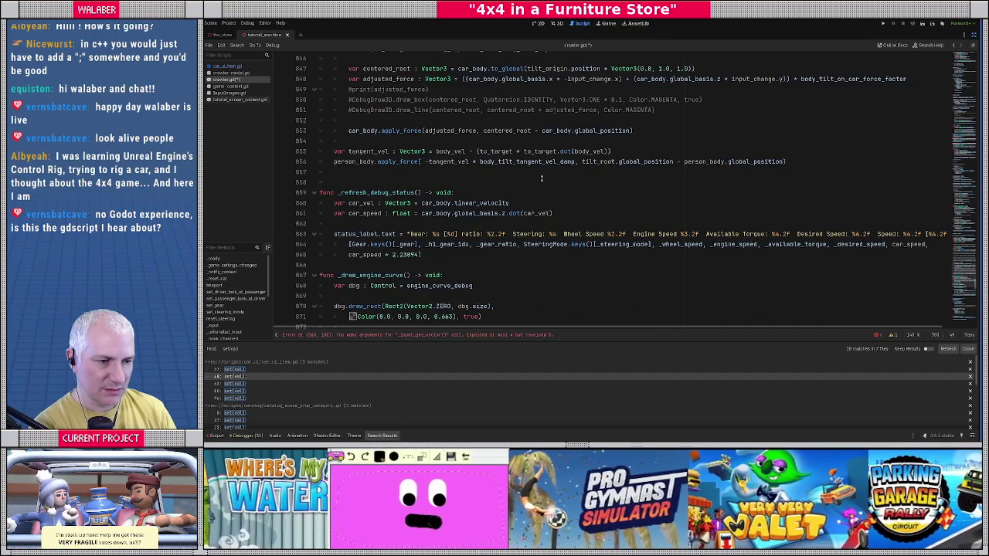
scroll(542, 178, down, 18)
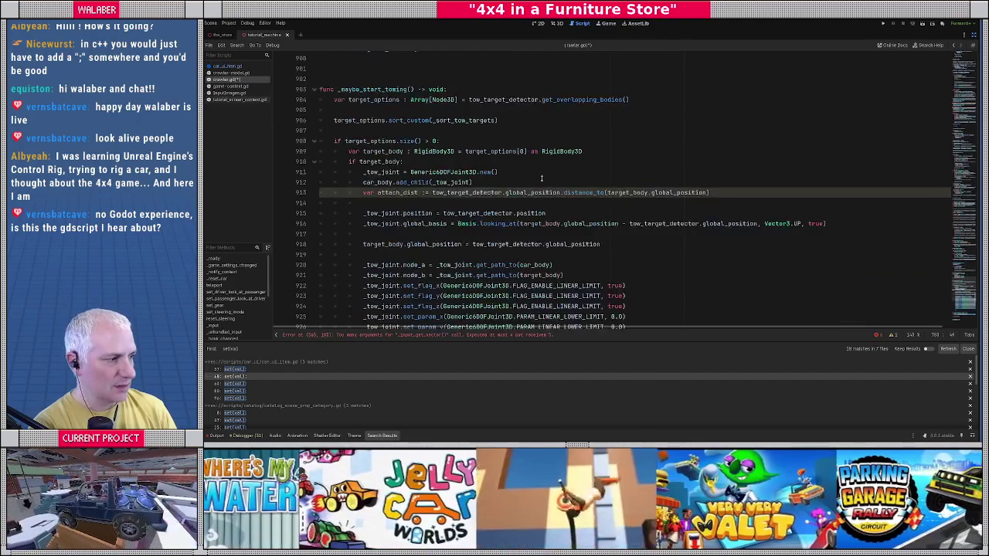
scroll(542, 178, down, 13)
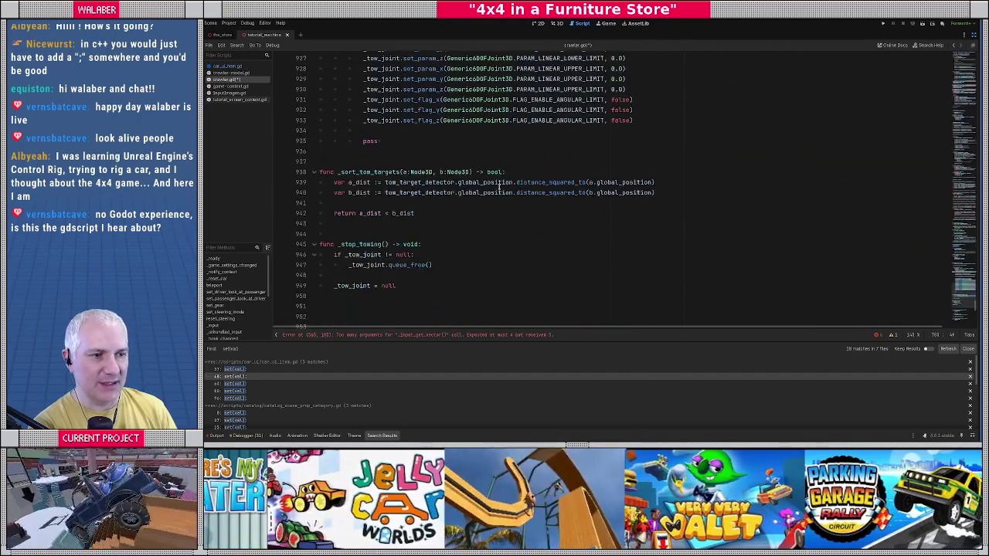
scroll(499, 186, down, 4)
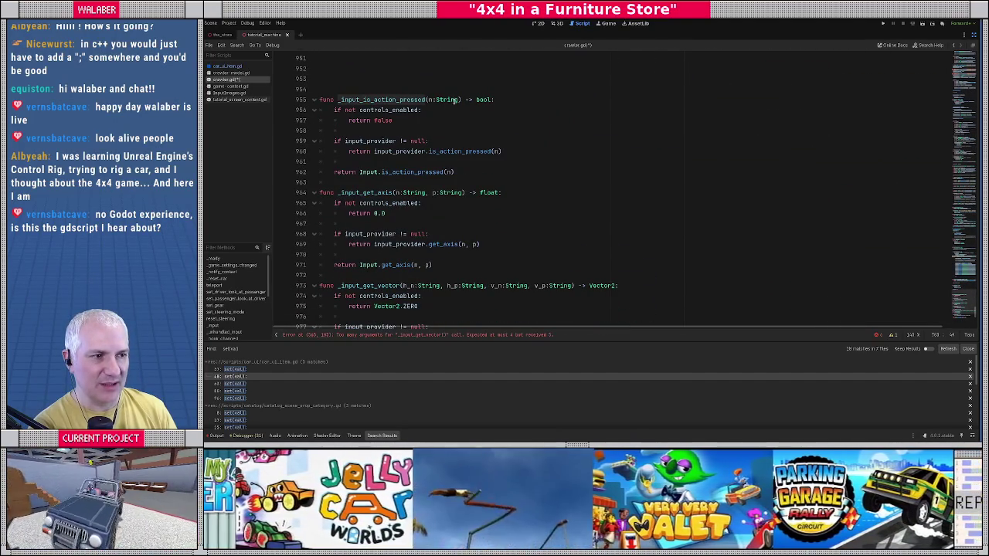
Add an enabled:bool parameter to _input_is_action_pressed and change its check to 'if not enabled:'
click(460, 100)
text(, bool enab)
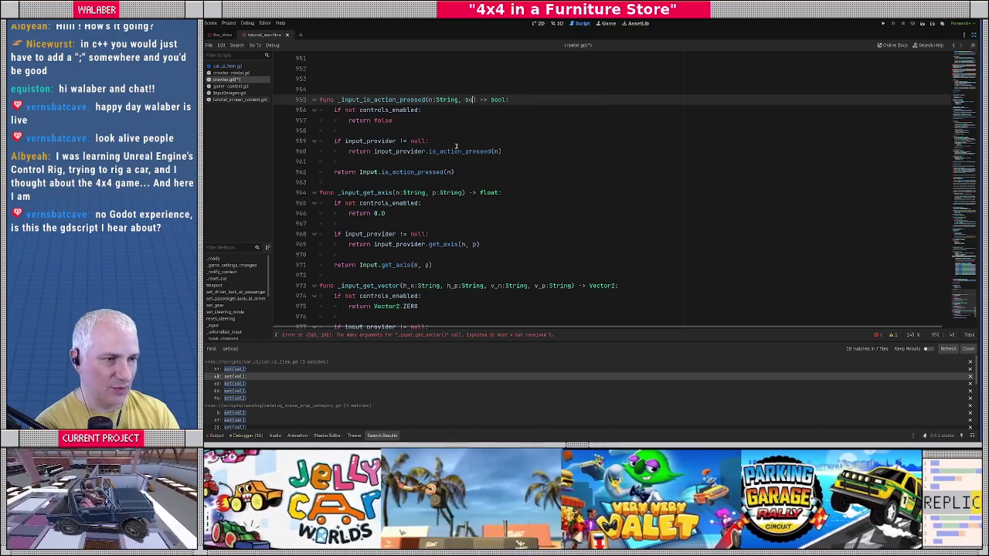
text(led)
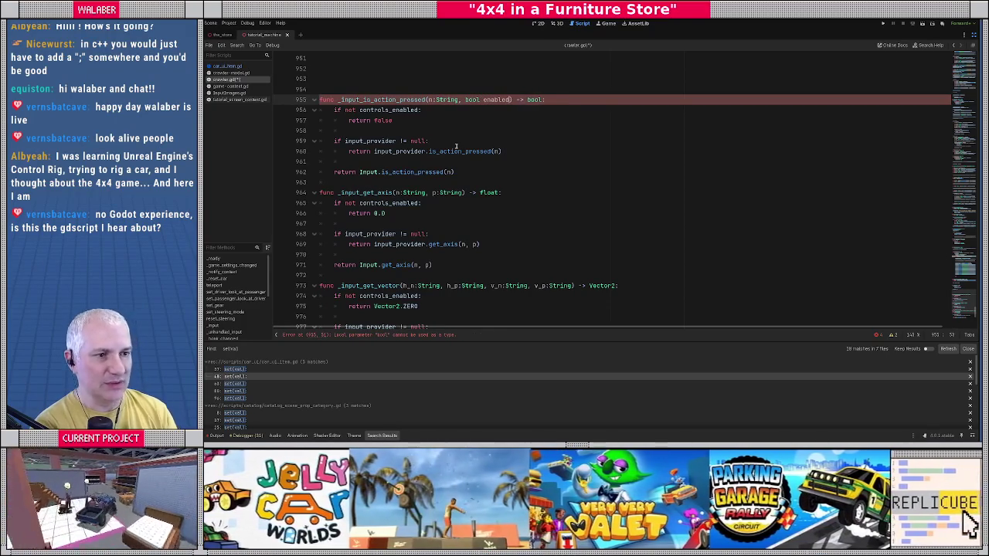
key(Down)
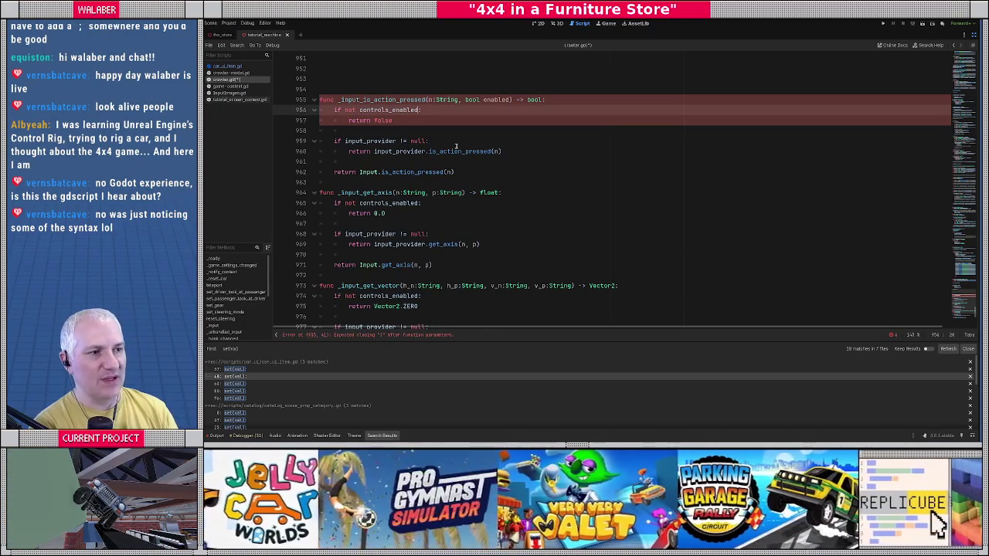
key(BackSpace)
key(BackSpace)
key(BackSpace)
text(e)
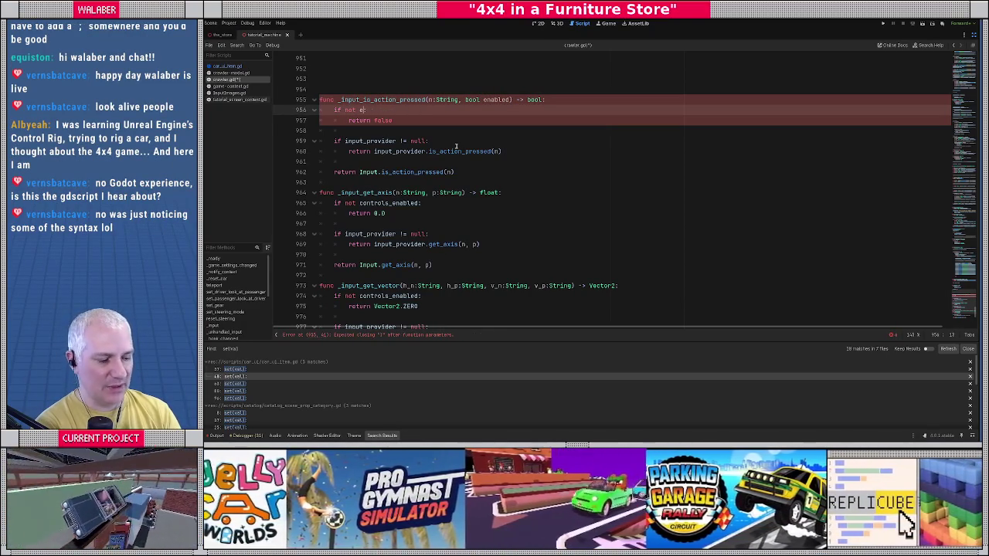
text(nabled:)
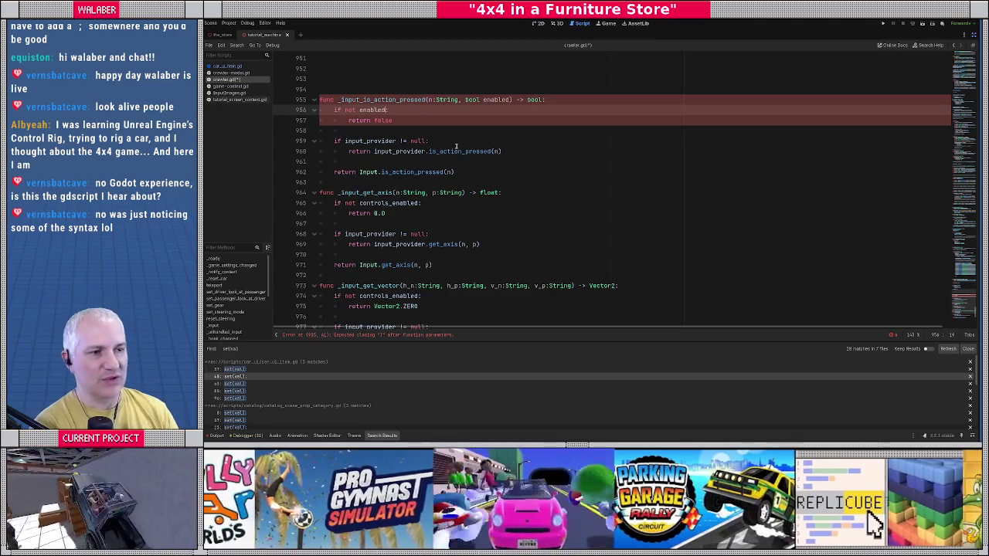
double_click(473, 99)
key(BackSpace)
key(ctrl+Right)
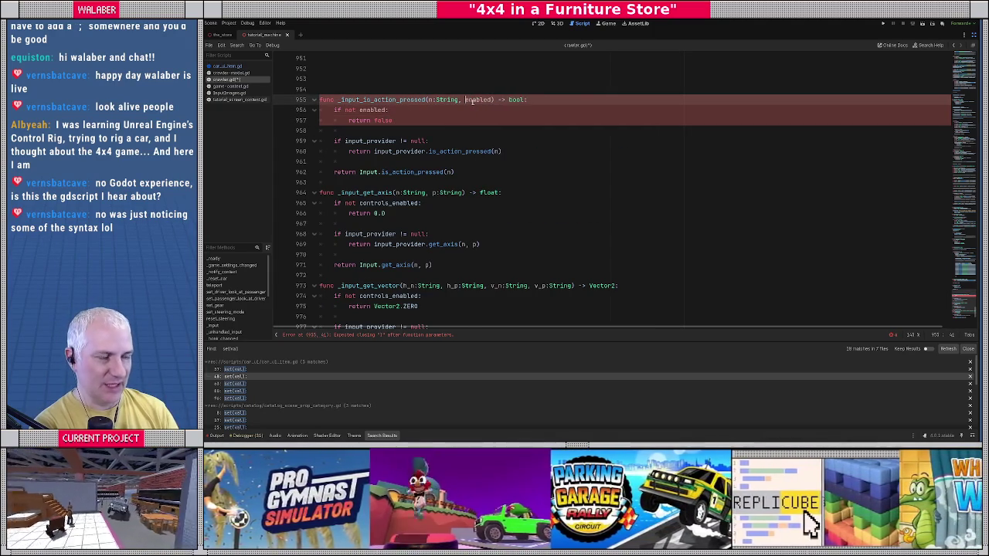
text(:bool)
text(l)
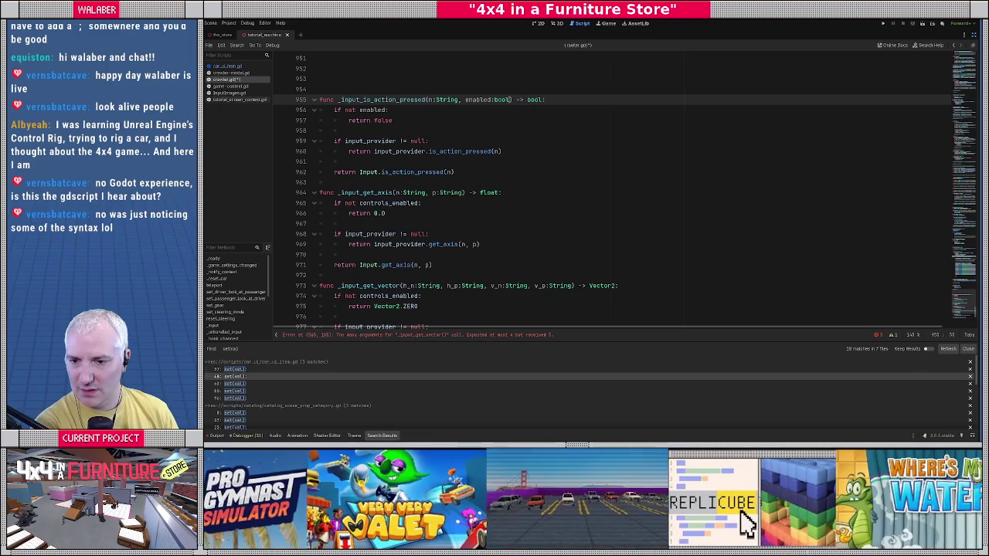
Compare the parameter and return types in the _input_is_action_pressed and _input_get_axis signatures
click(463, 193)
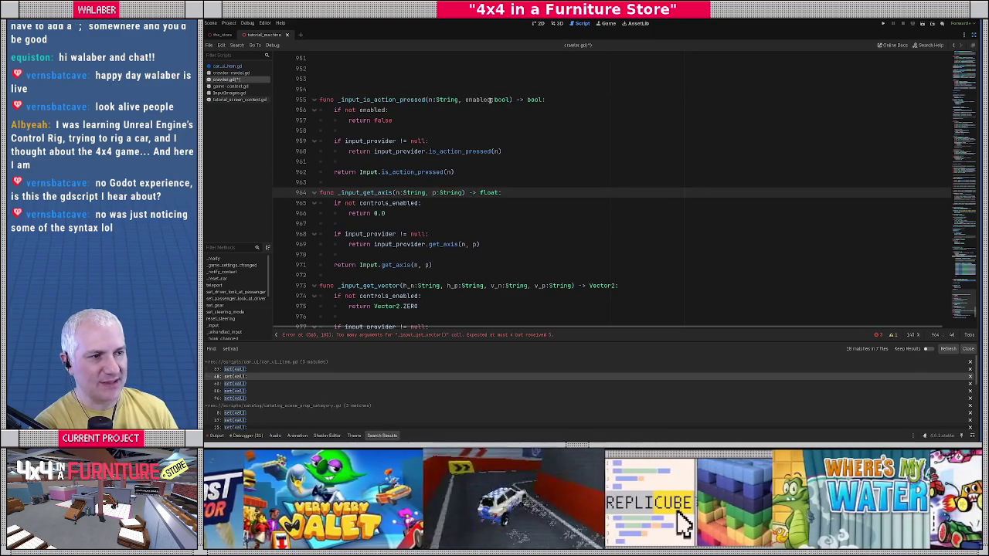
drag(510, 100, 459, 100)
drag(520, 99, 564, 99)
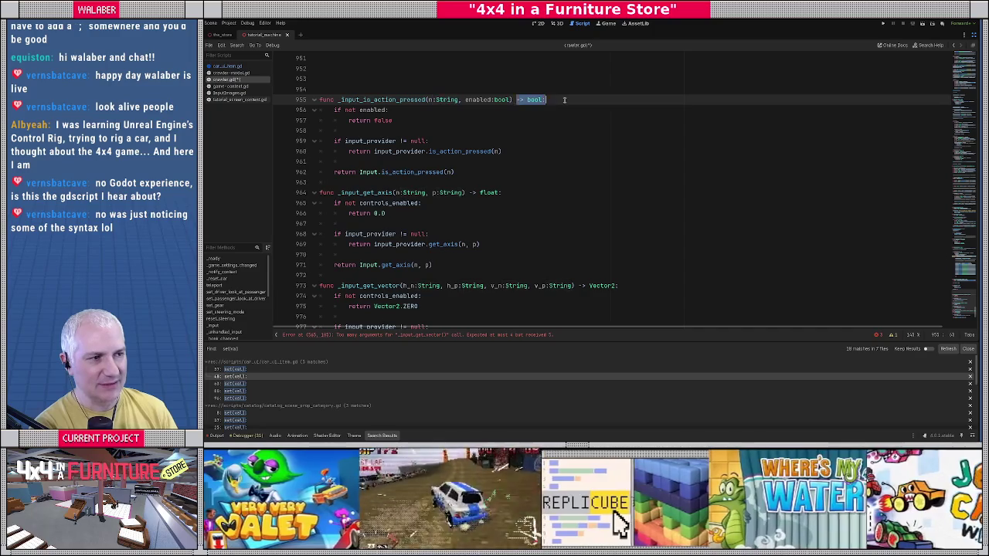
drag(469, 193, 508, 192)
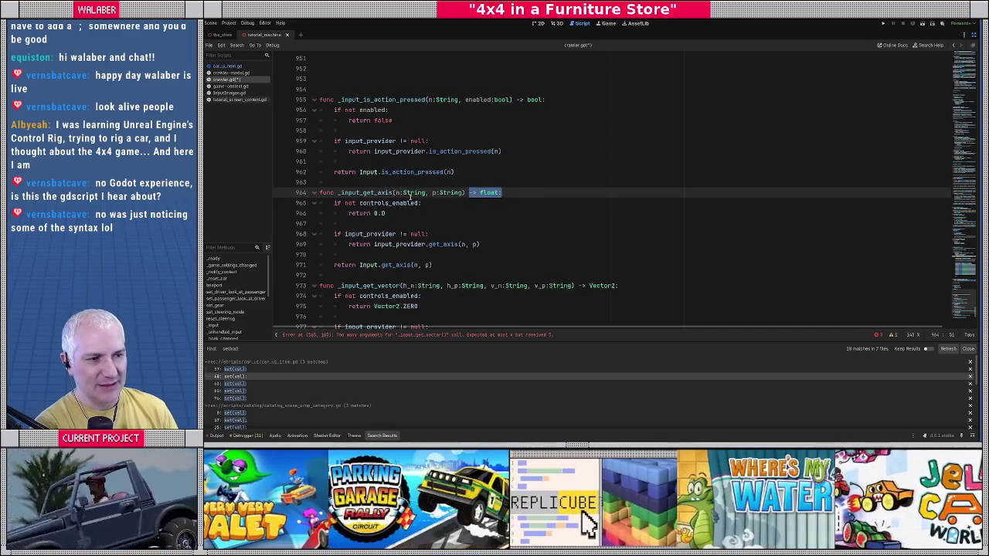
Add ', enabled:bool' to _input_get_axis and make line 965 check enabled instead of controls_enabled
click(448, 192)
double_click(438, 100)
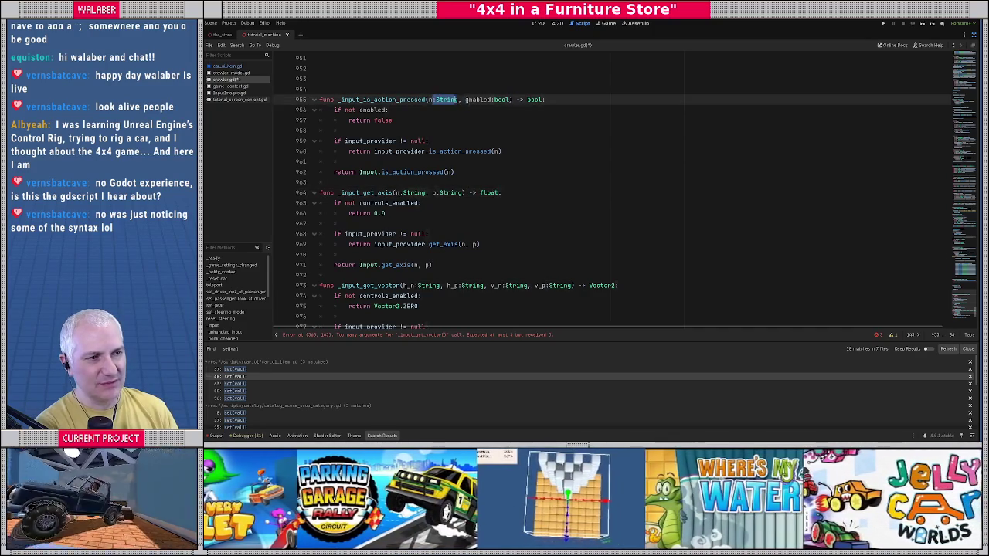
double_click(503, 99)
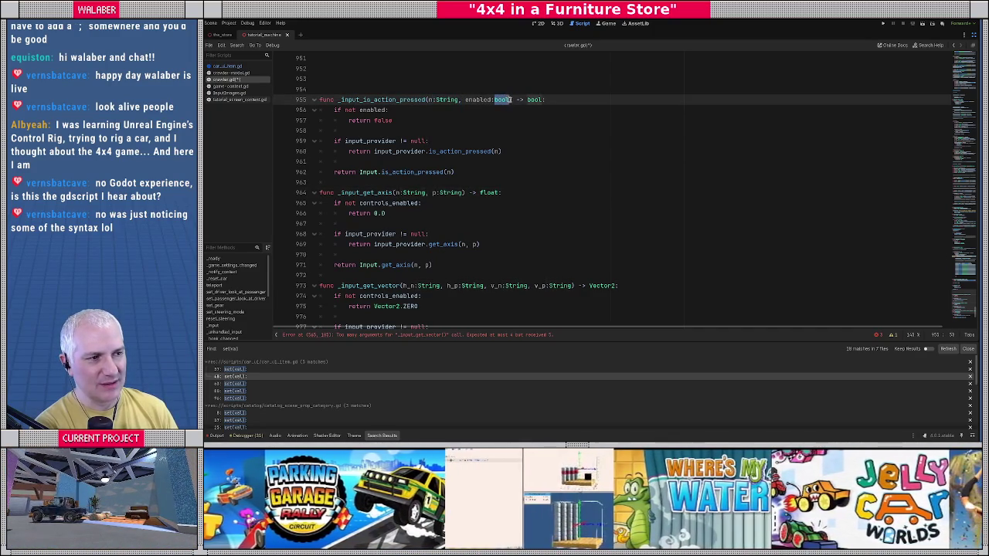
drag(402, 193, 514, 193)
click(463, 193)
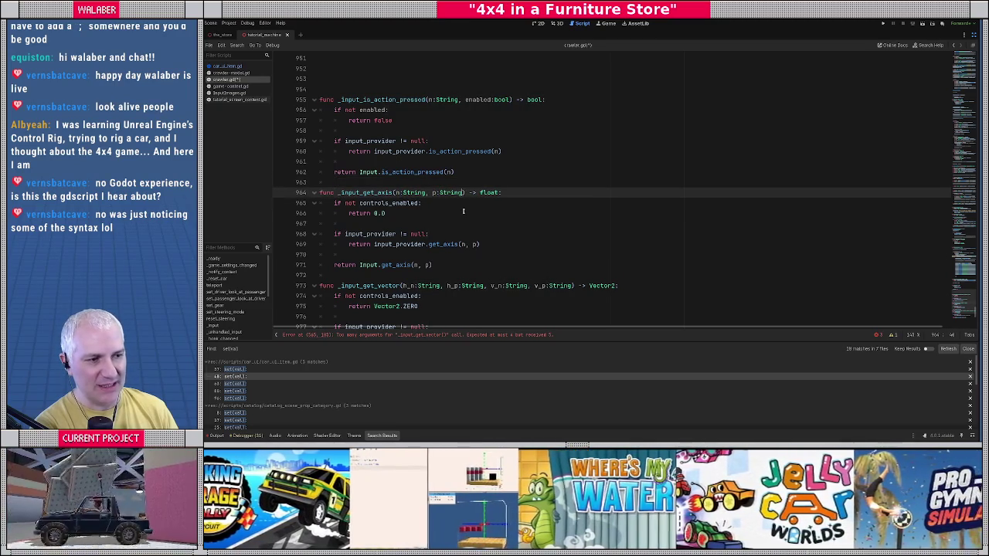
text(, enabled:bool) -> f)
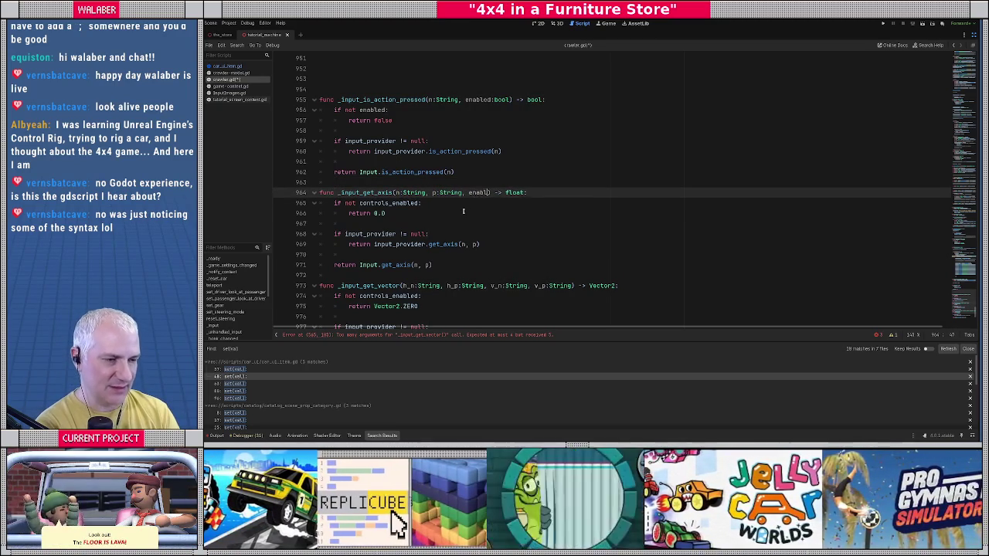
text(l)
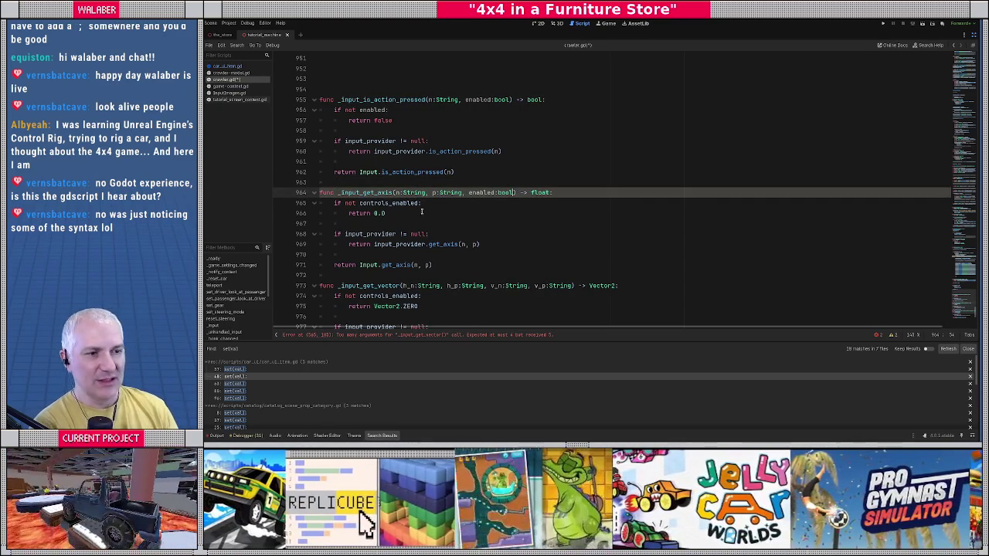
click(393, 203)
key(BackSpace)
key(BackSpace)
key(BackSpace)
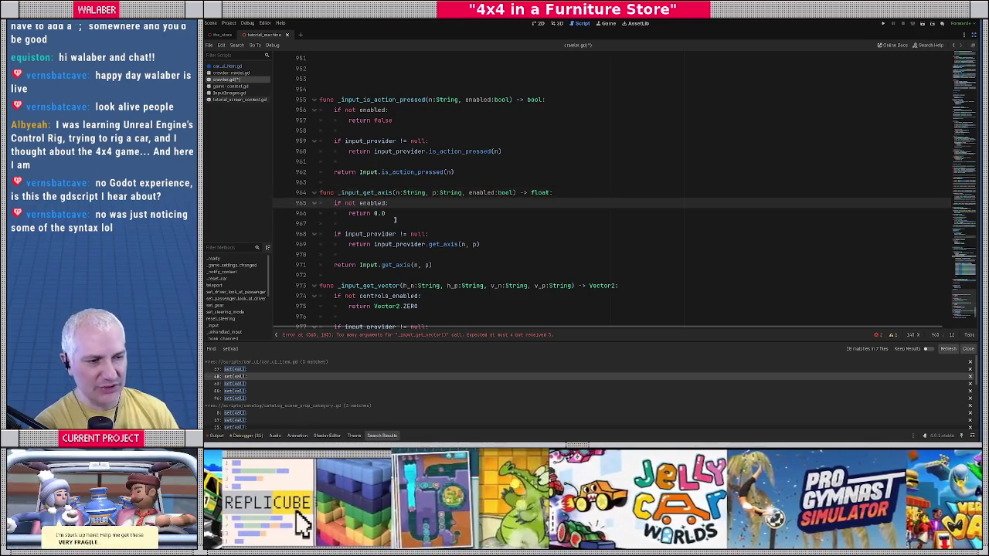
Add ', enabled:bool' to _input_get_vector and make line 974 check enabled
scroll(406, 184, down, 2)
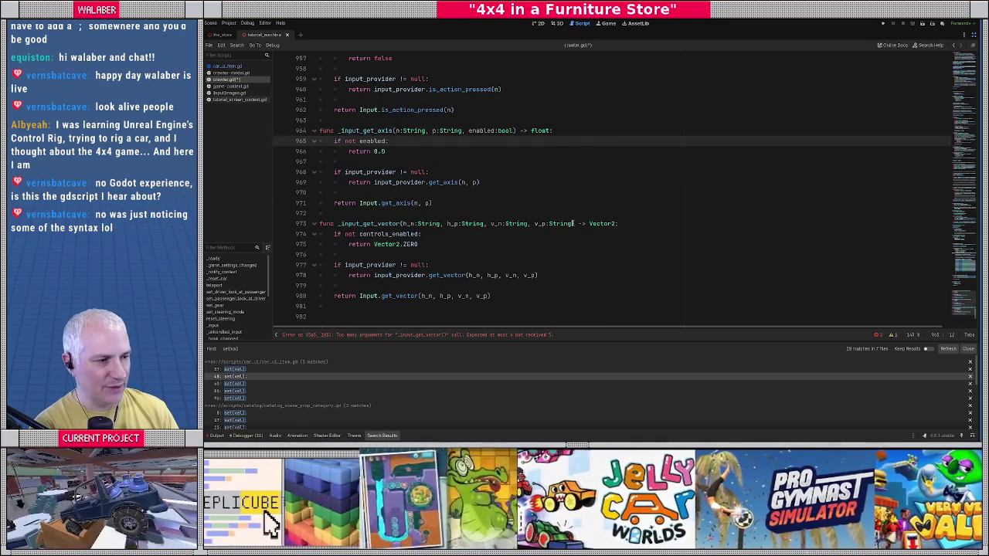
click(573, 224)
text(, enabled)
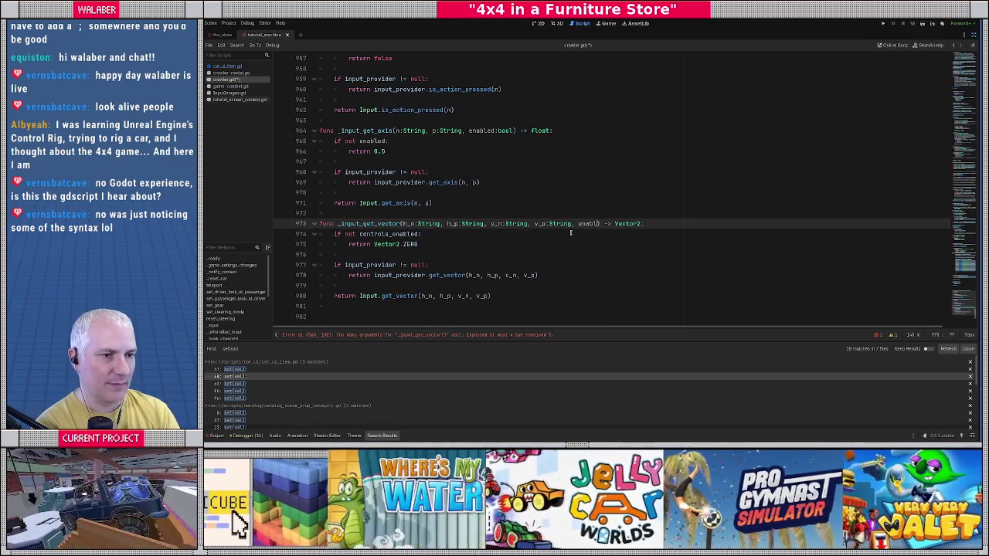
text(:bool)
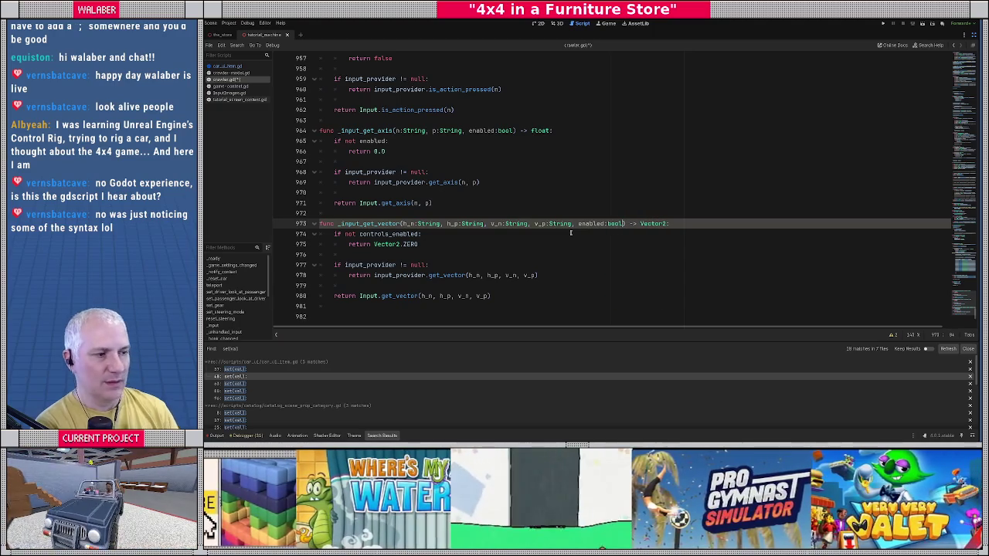
click(392, 234)
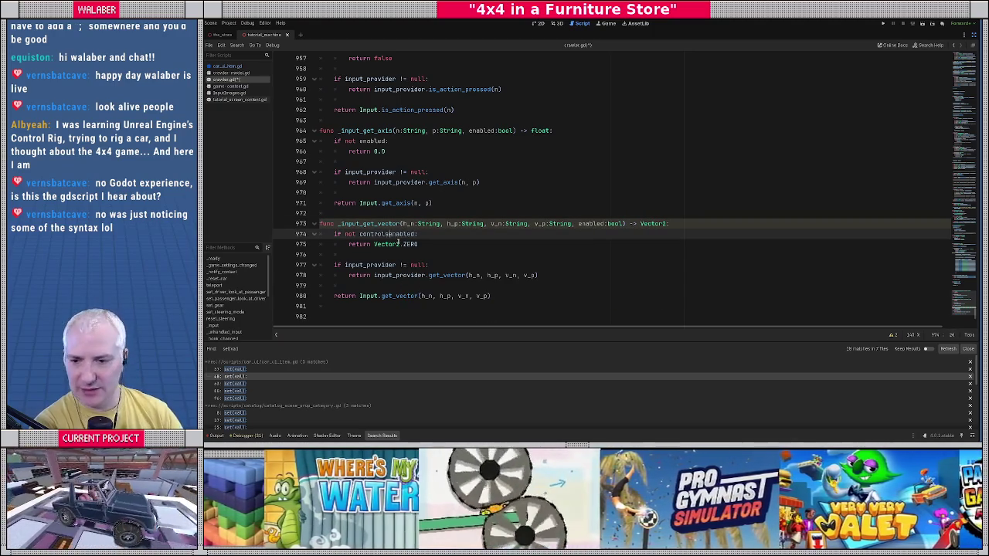
key(BackSpace)
key(BackSpace)
key(BackSpace)
key(BackSpace)
key(BackSpace)
key(BackSpace)
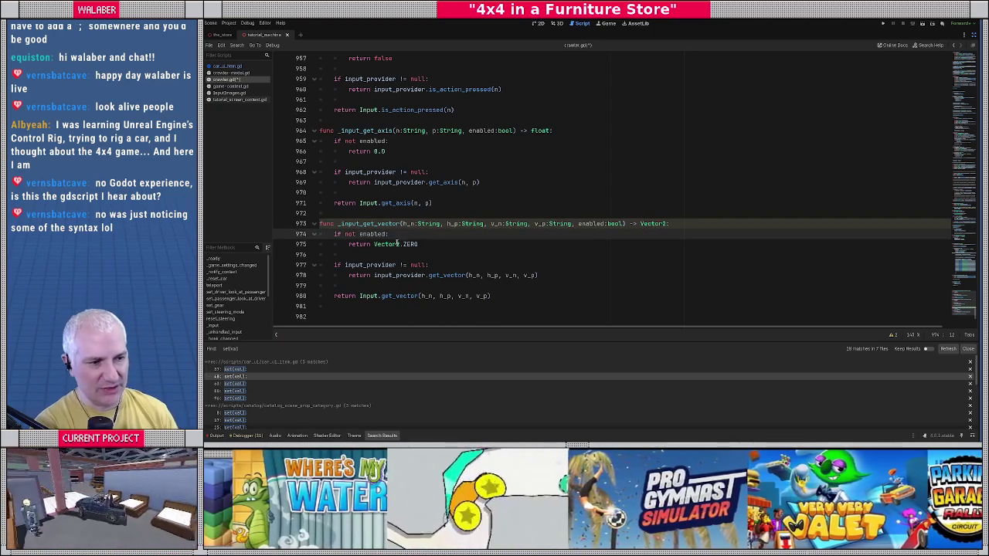
click(377, 214)
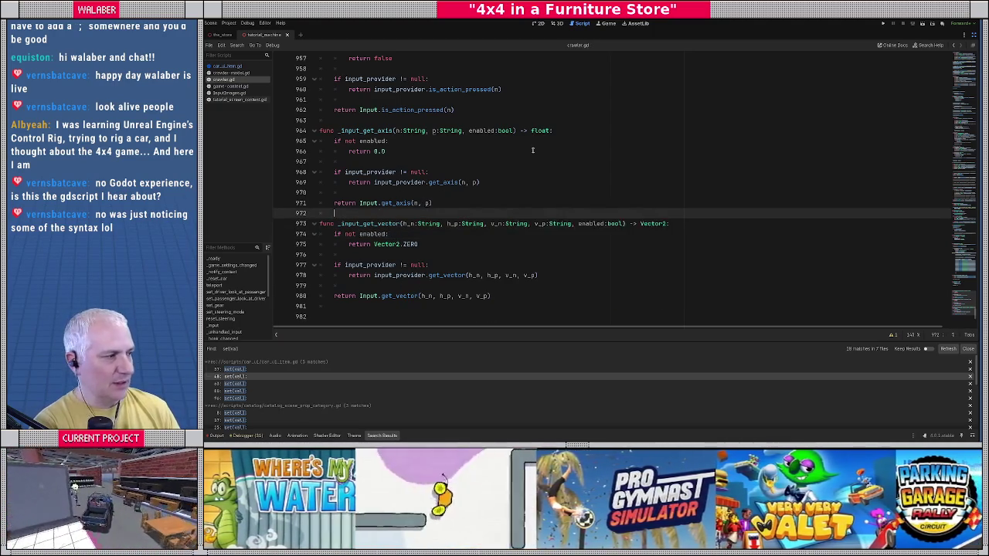
Scroll through crawler.gd and jump to the top of the script, landing on line 5
scroll(528, 161, down, 5)
scroll(528, 165, up, 10)
scroll(528, 167, up, 10)
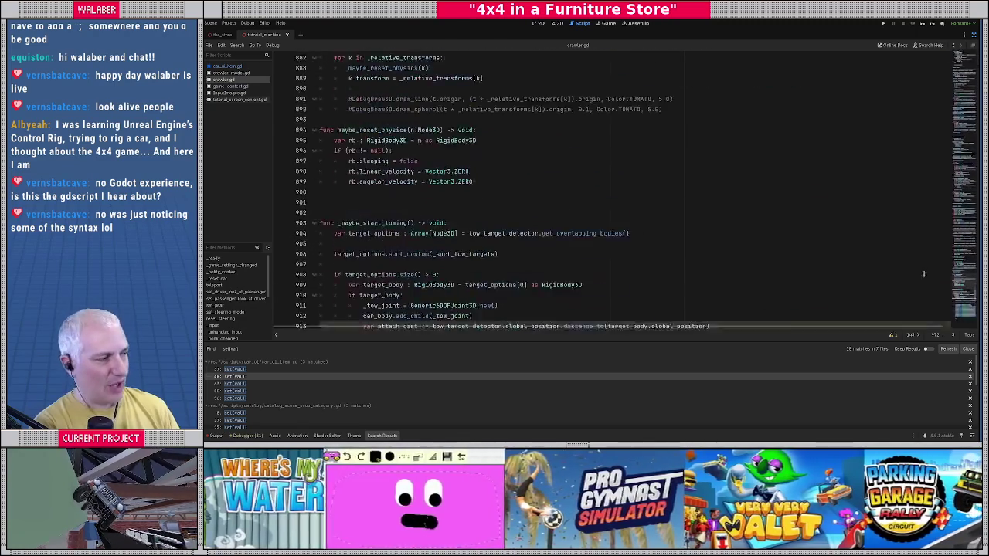
scroll(617, 200, down, 5)
scroll(618, 200, up, 3)
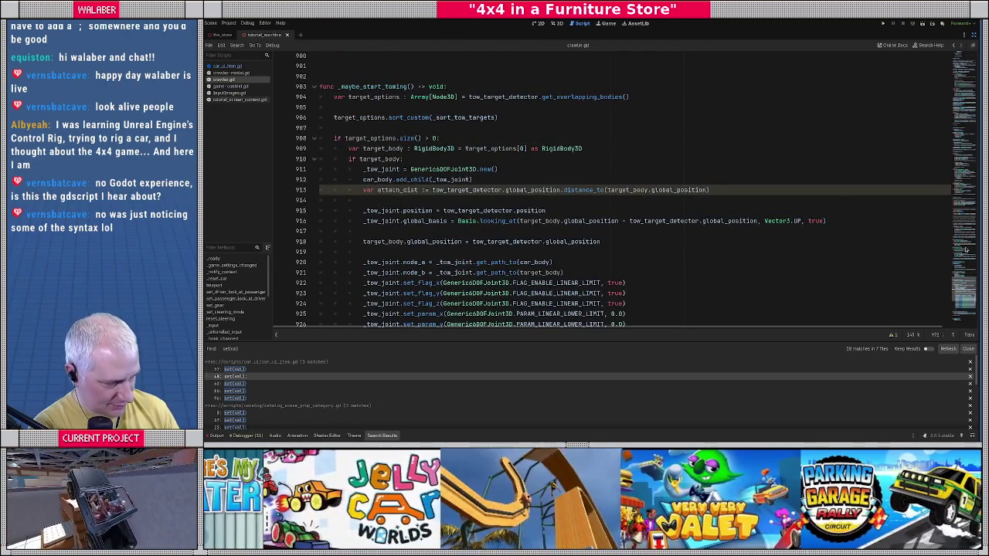
drag(965, 293, 964, 54)
click(403, 100)
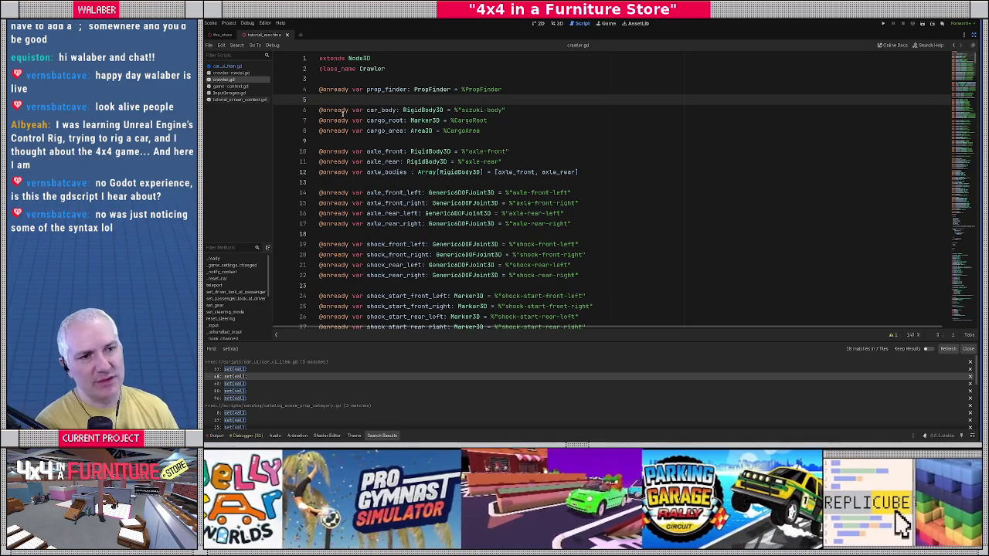
mouse_move(342, 113)
click(333, 78)
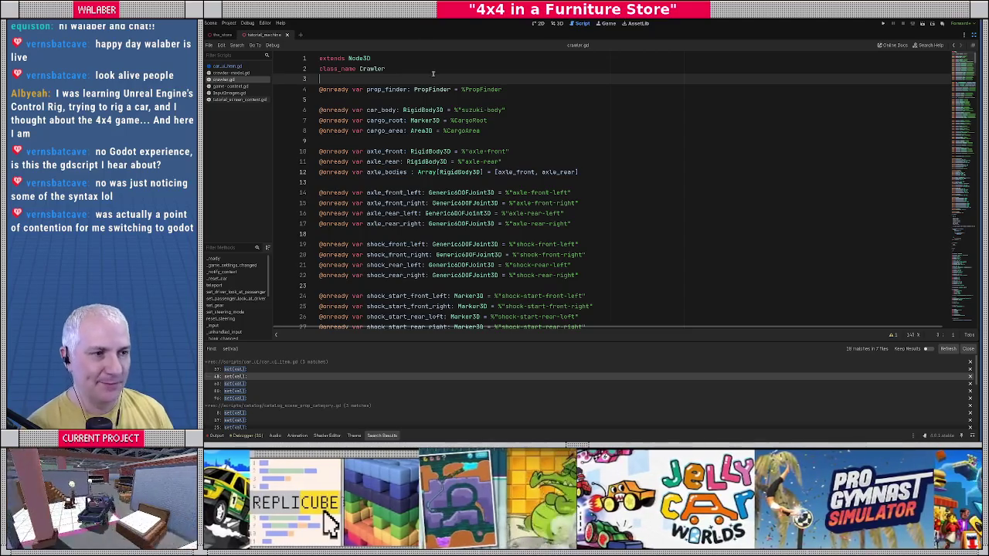
click(343, 100)
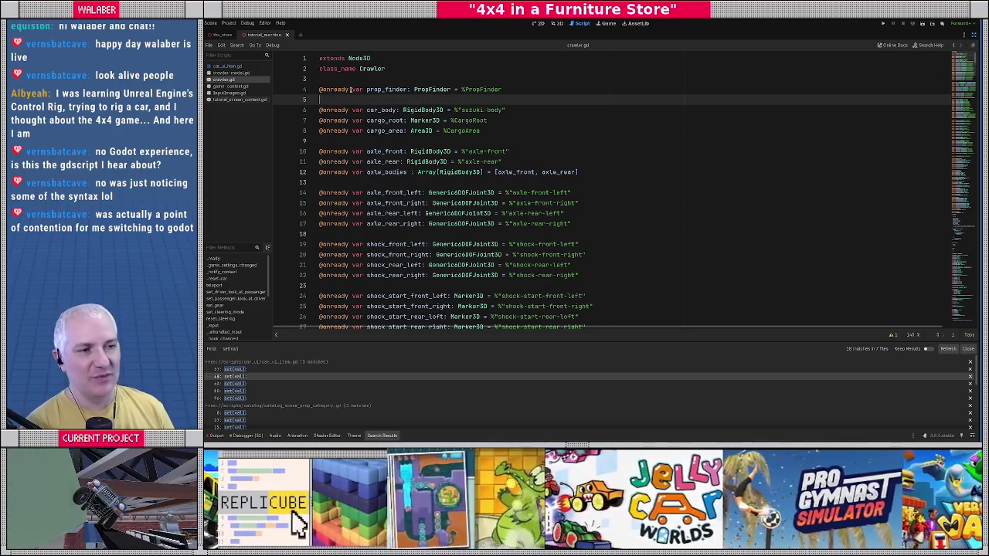
click(340, 85)
drag(323, 60, 383, 181)
click(384, 181)
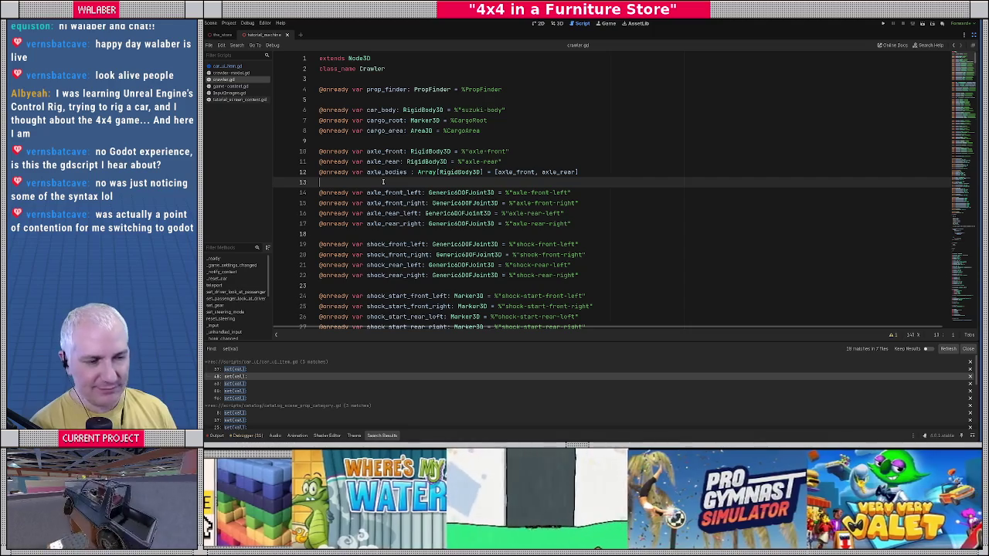
click(393, 142)
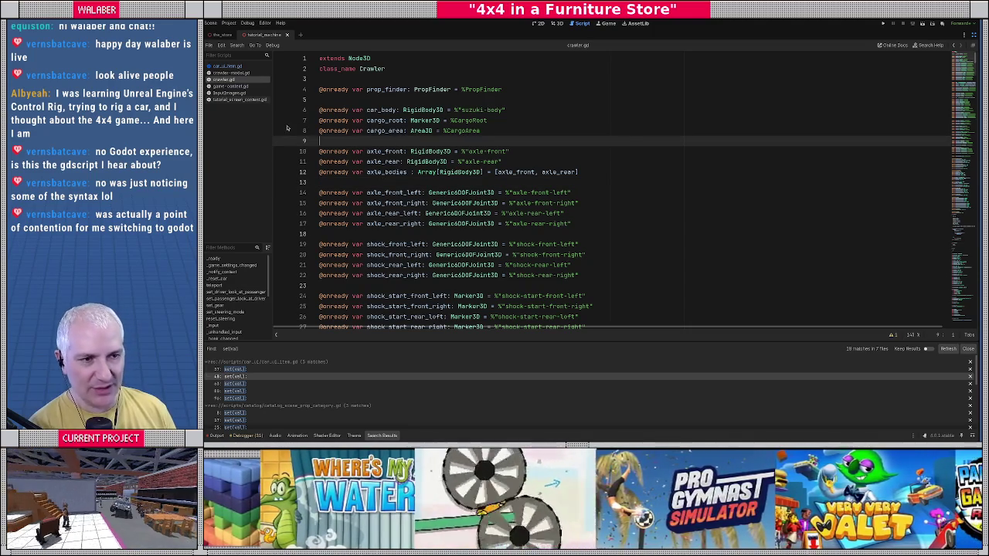
drag(272, 195, 280, 196)
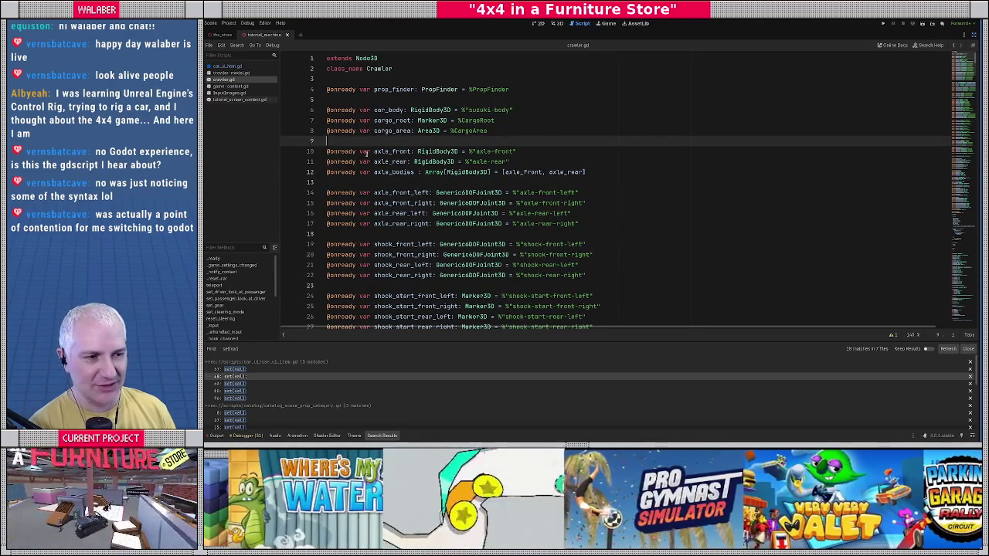
click(394, 180)
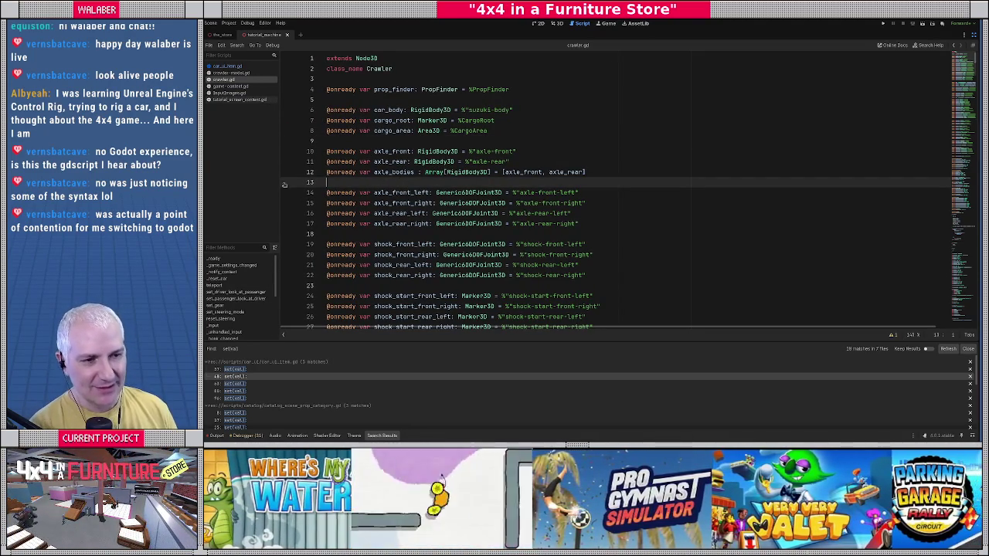
drag(279, 183, 287, 182)
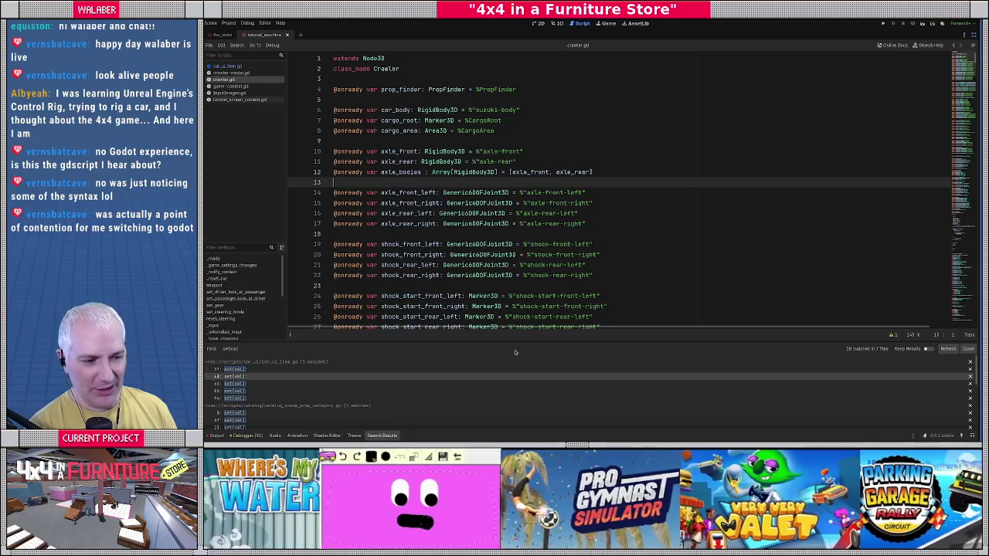
Close the Search Results panel, restore the scene and inspector docks, and switch to the 3D view
click(967, 349)
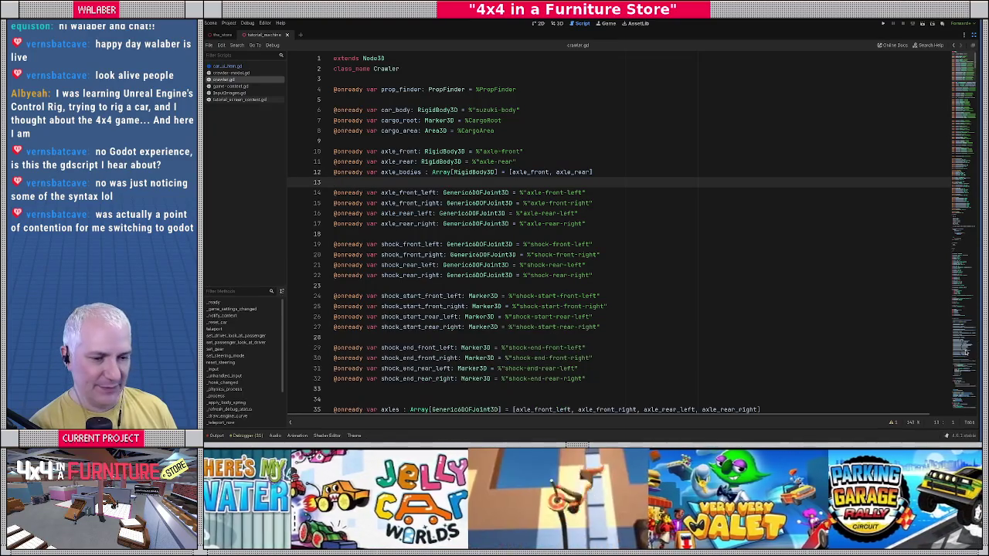
click(393, 143)
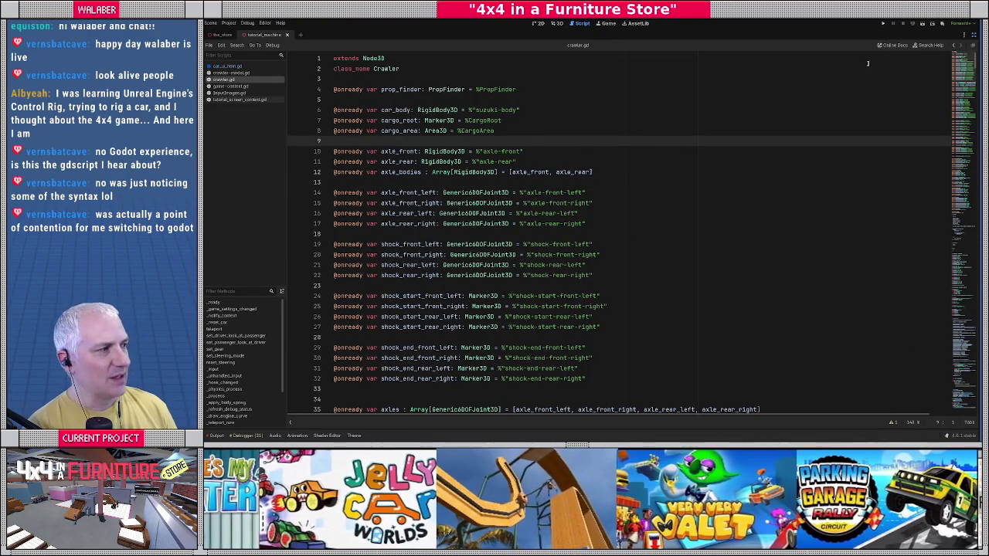
click(974, 35)
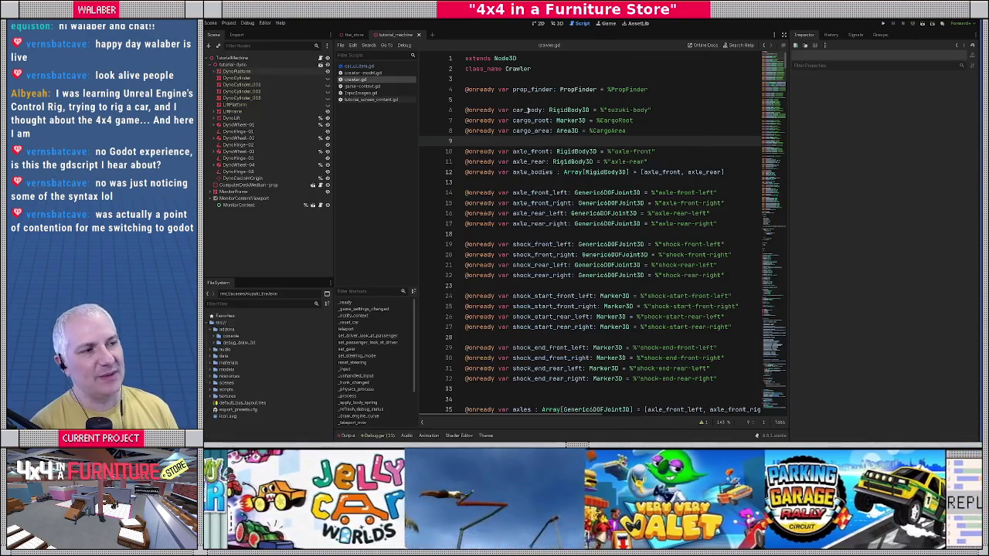
click(557, 23)
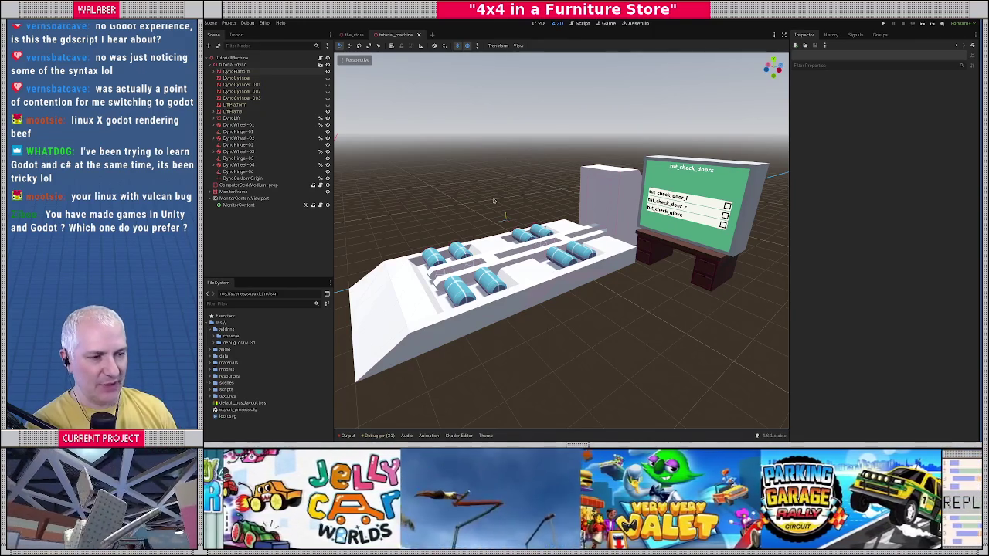
Orbit the 3D view in close to see the dyno machine from the front, then open the Project menu
mouse_move(494, 201)
mouse_down()
mouse_move(570, 198)
mouse_move(473, 228)
mouse_up()
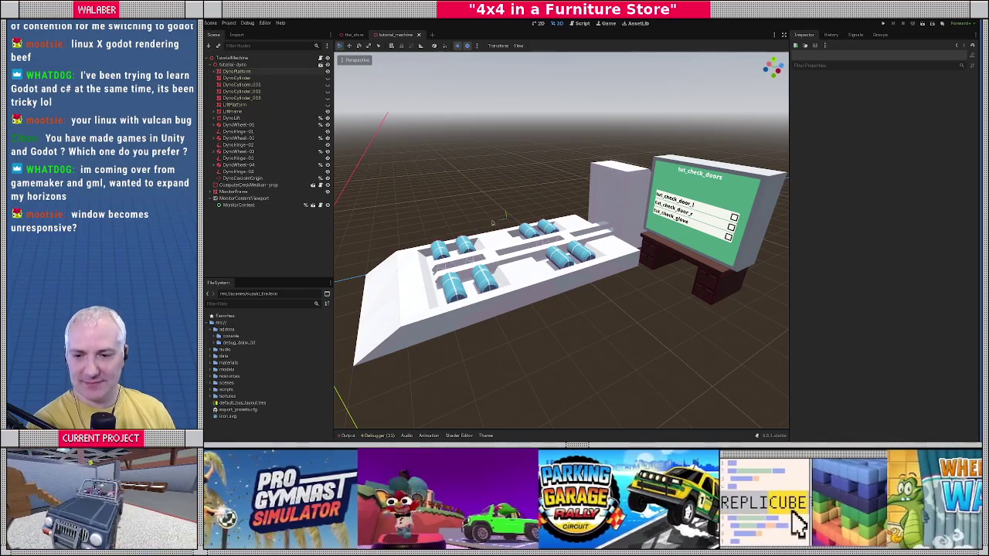
mouse_move(472, 225)
mouse_down()
mouse_move(506, 221)
mouse_move(521, 188)
mouse_up()
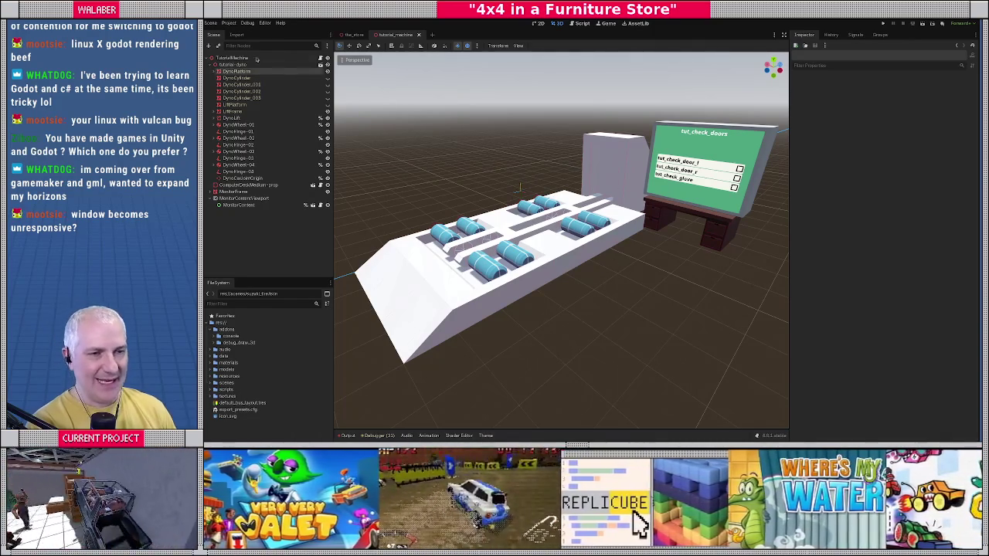
click(228, 23)
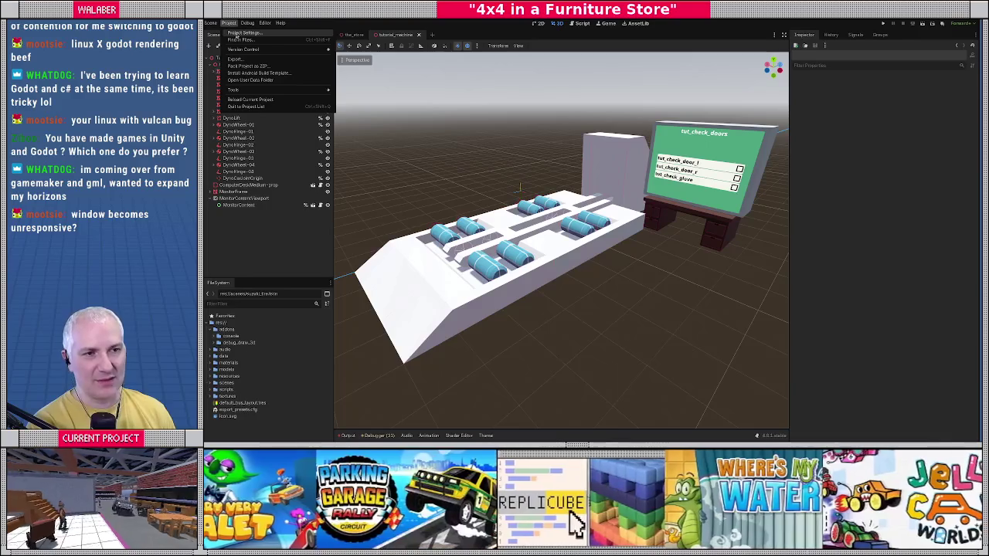
Check the autoload globals in Project Settings, then open Editor Settings to the Interface options
click(233, 33)
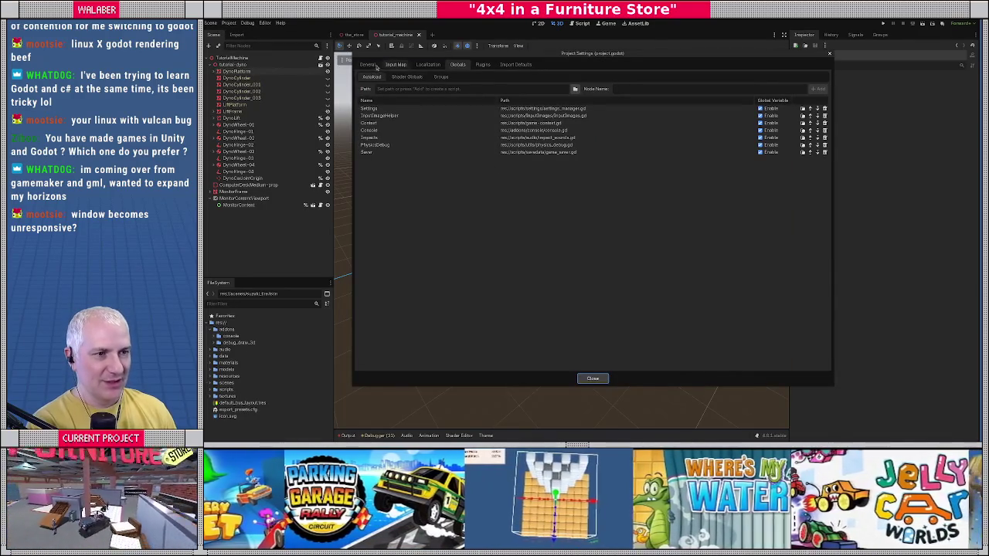
click(592, 378)
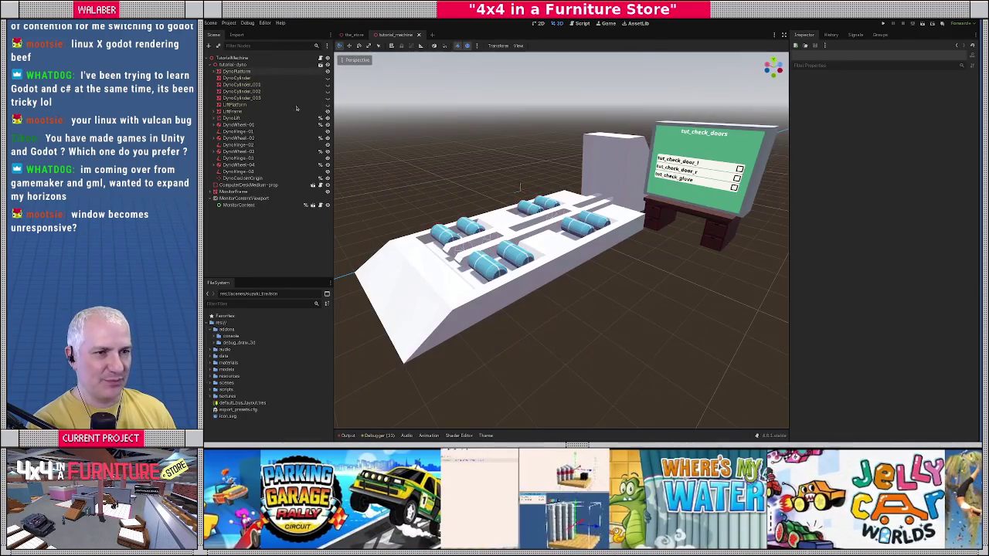
click(265, 22)
click(268, 33)
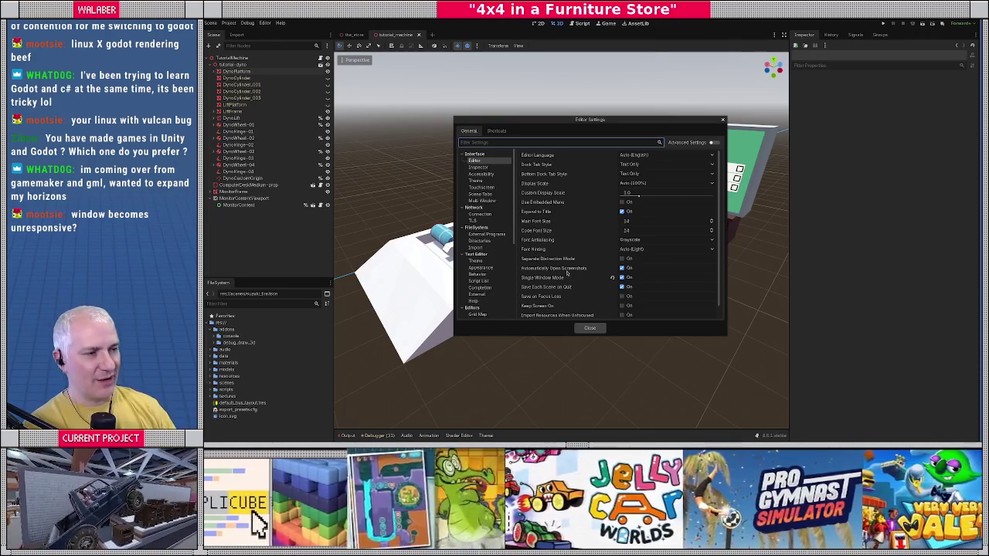
Close the Editor Settings window and return to the crawler.gd script
mouse_move(550, 121)
mouse_down()
mouse_move(501, 103)
mouse_move(529, 110)
mouse_up()
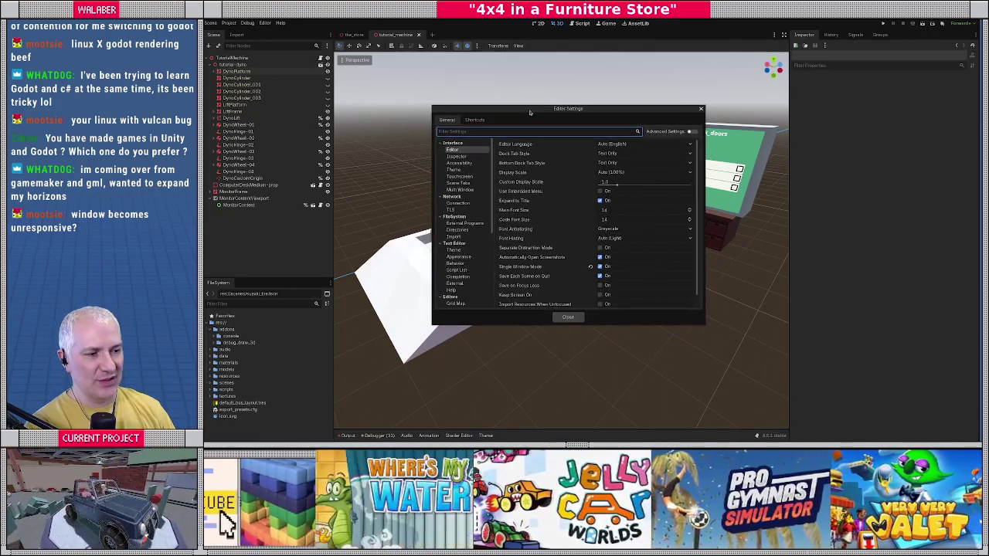
mouse_move(539, 270)
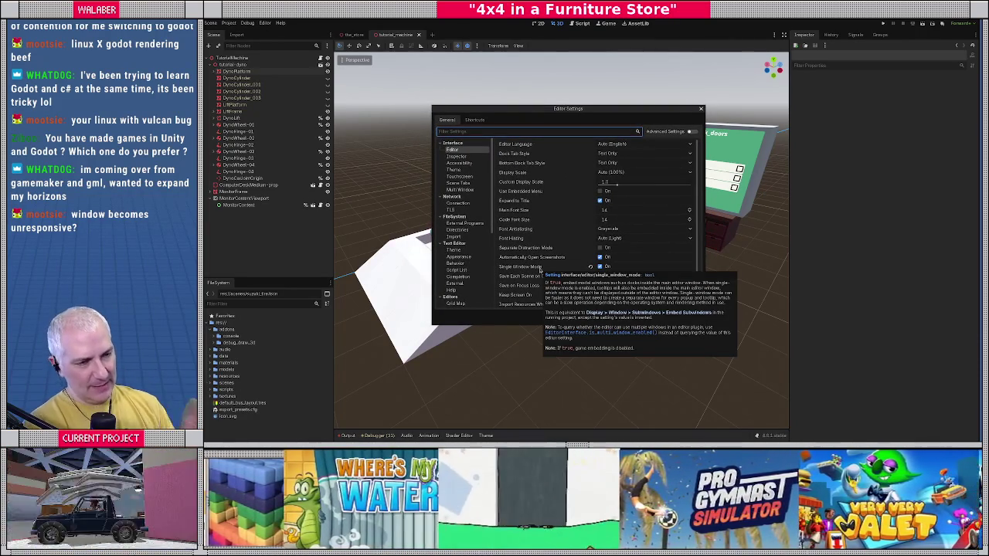
click(701, 111)
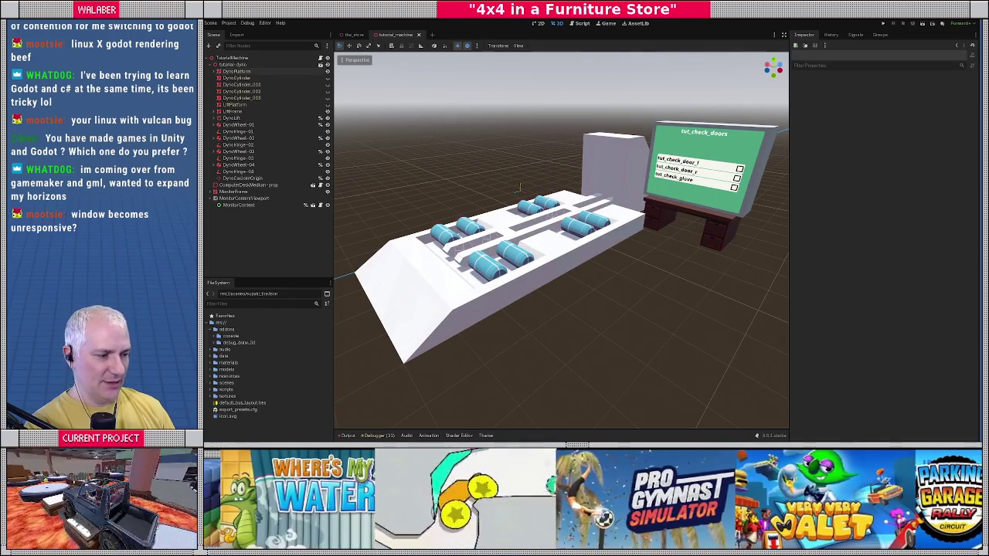
click(580, 23)
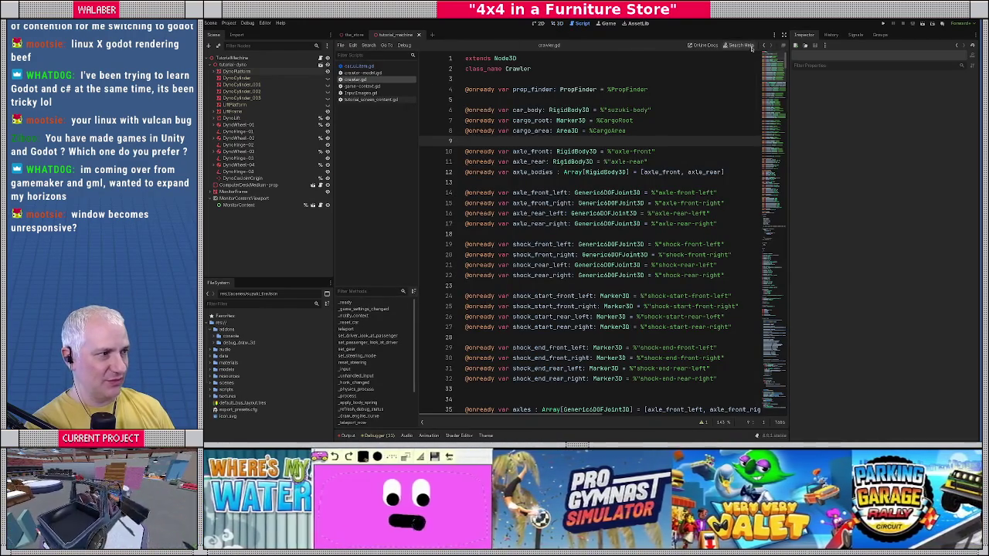
click(773, 36)
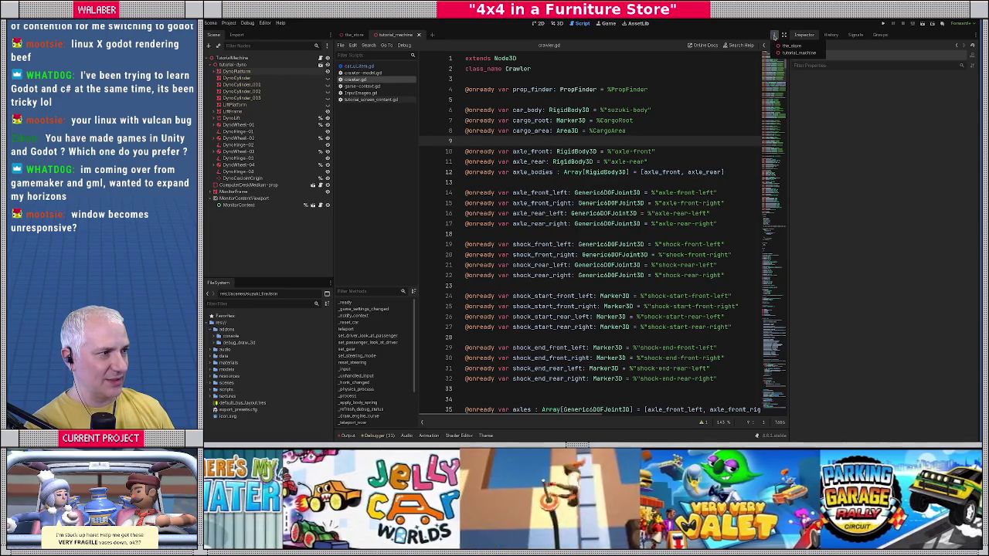
click(773, 37)
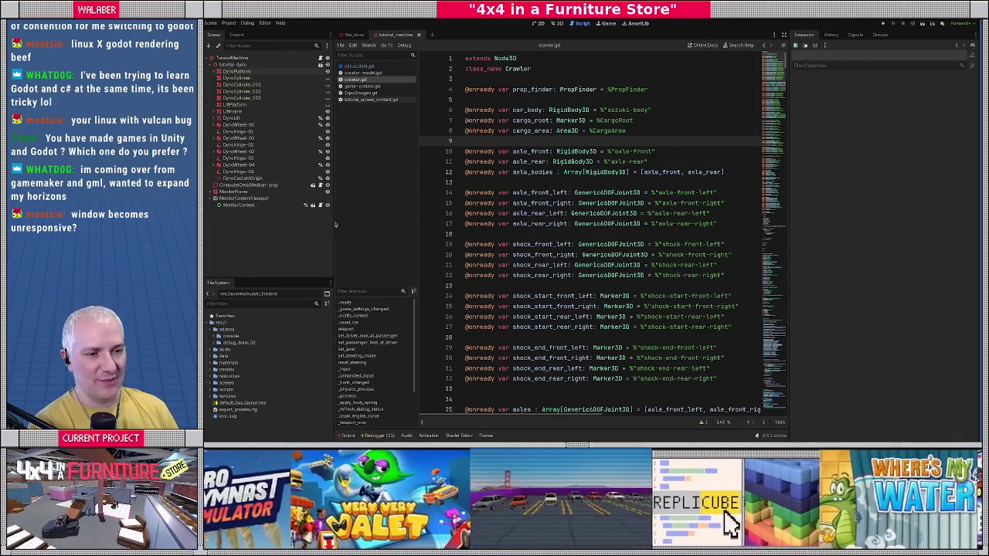
Widen the code area and script list slightly, then go back to the tutorial_machine 3D view
drag(334, 224, 320, 224)
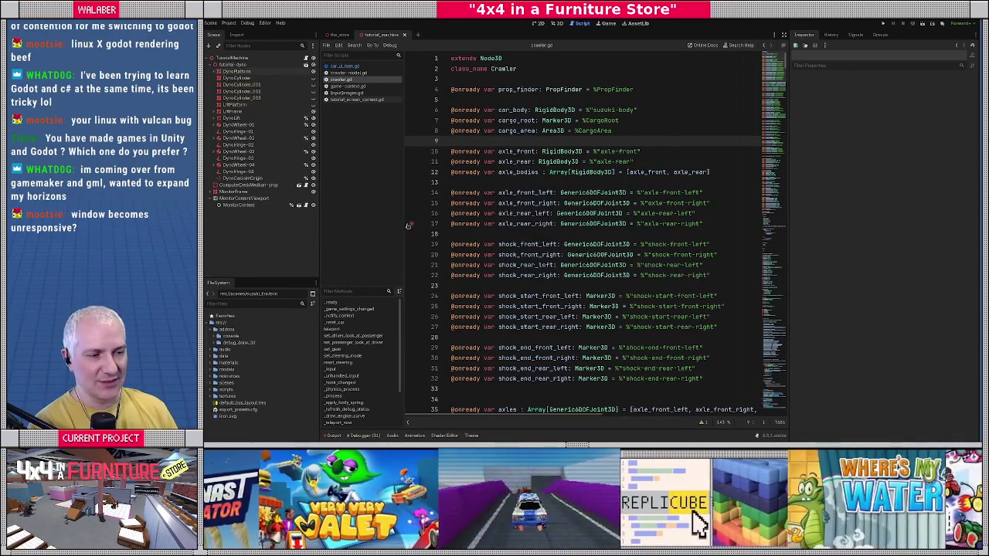
drag(404, 224, 410, 223)
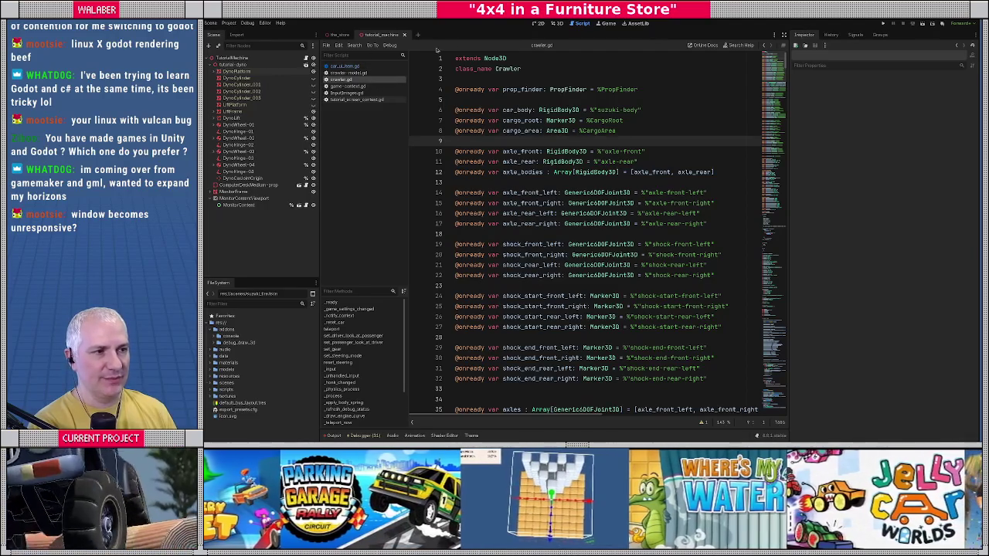
click(557, 23)
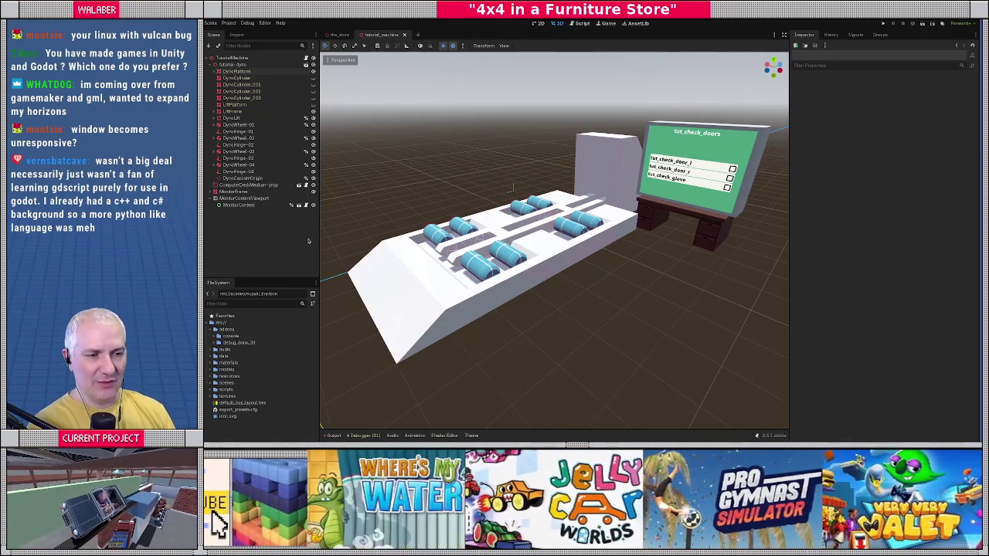
drag(319, 245, 323, 246)
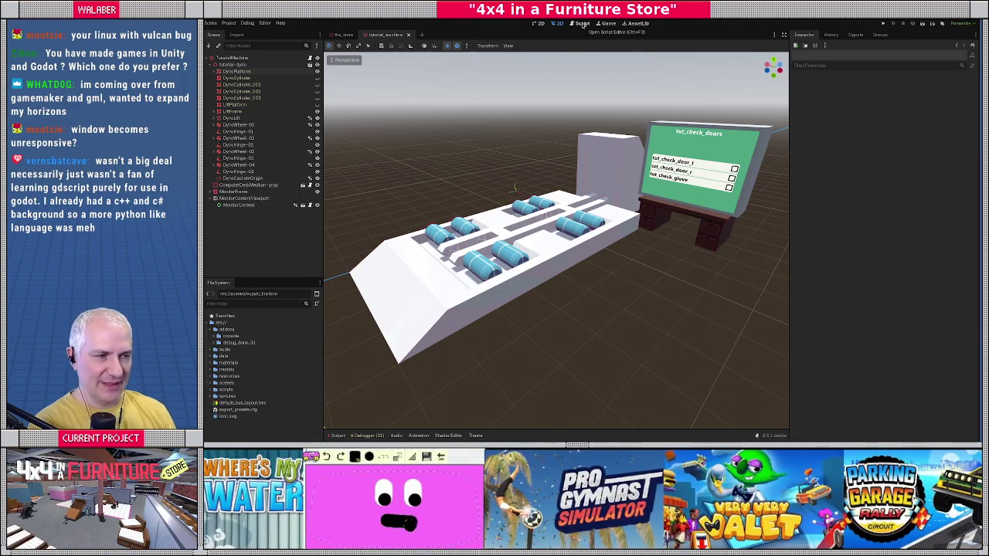
click(583, 24)
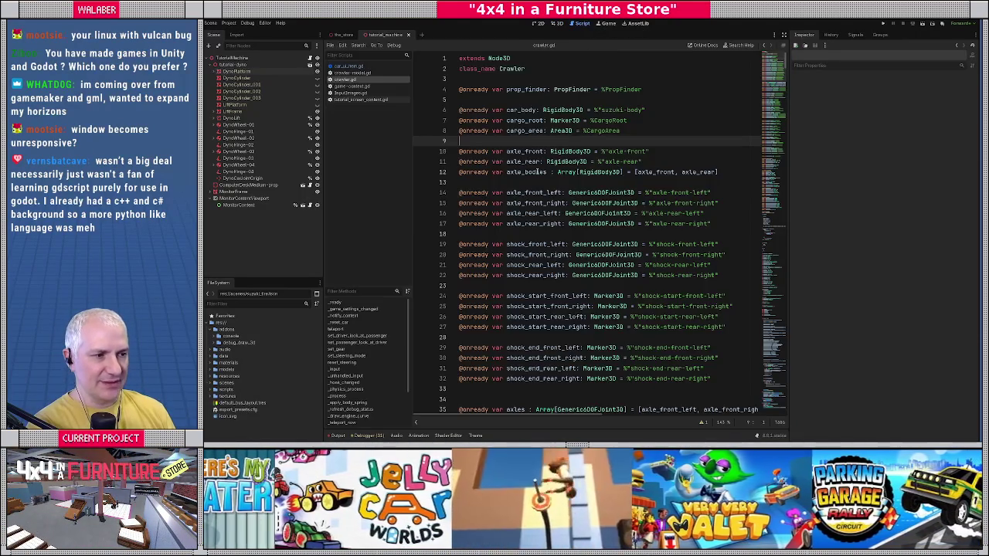
click(536, 192)
scroll(525, 201, down, 20)
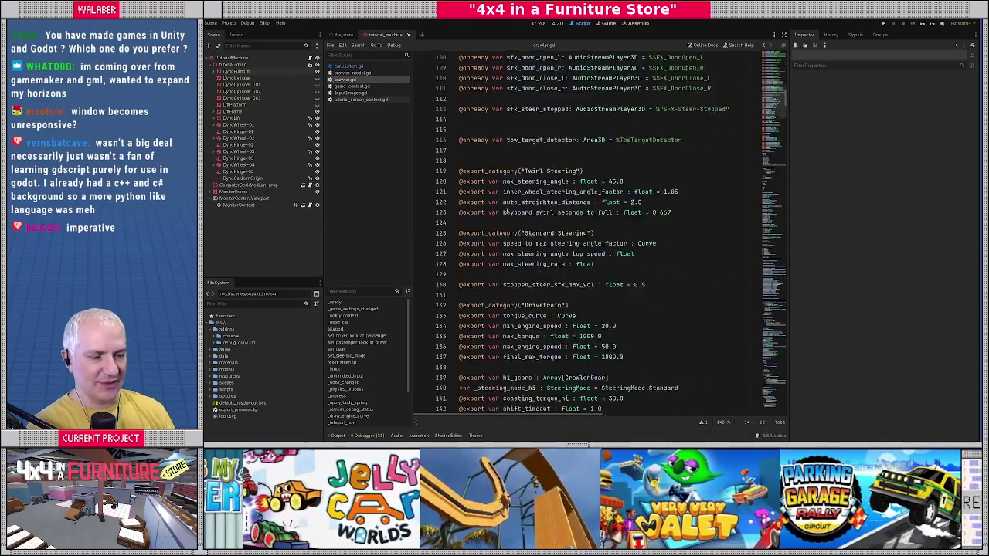
scroll(518, 217, down, 20)
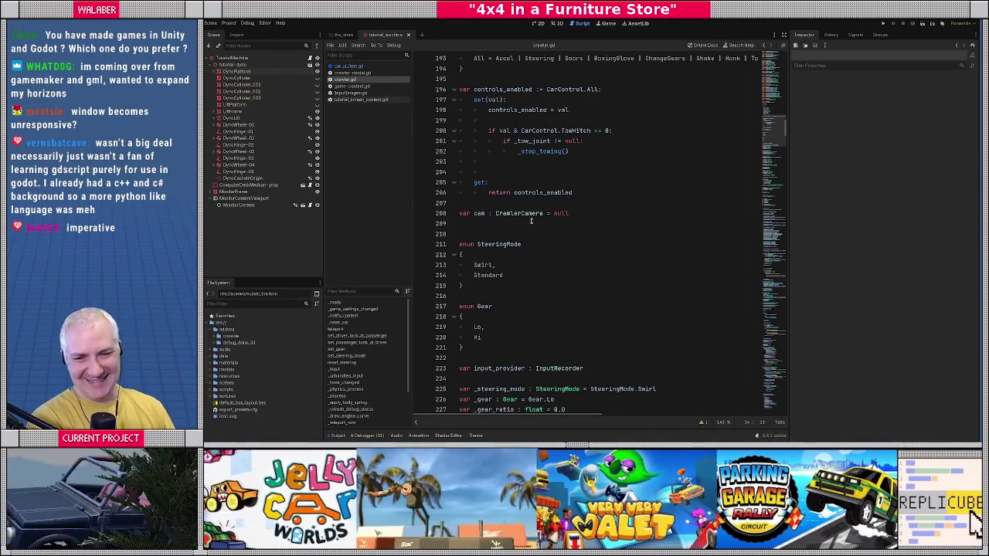
click(556, 23)
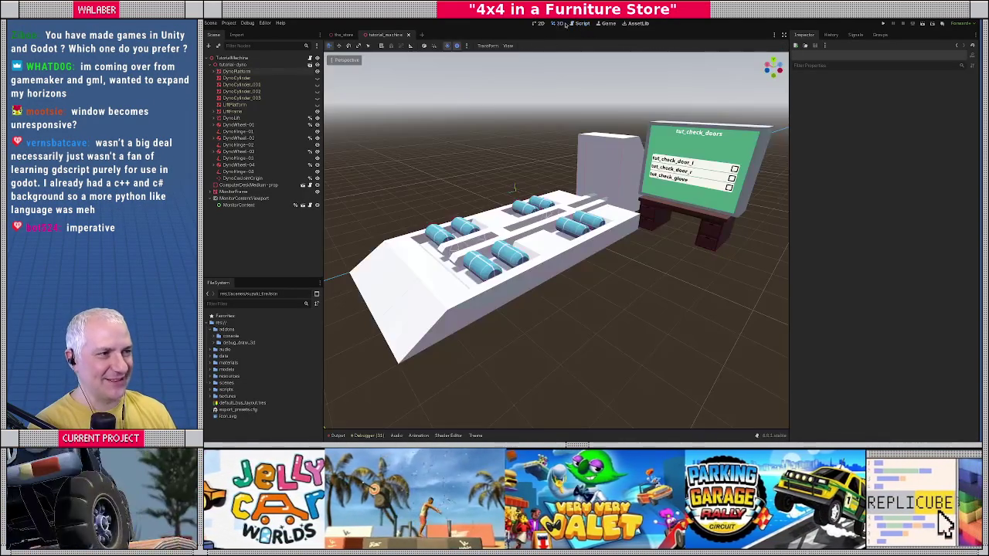
drag(554, 199, 553, 207)
scroll(556, 197, down, 6)
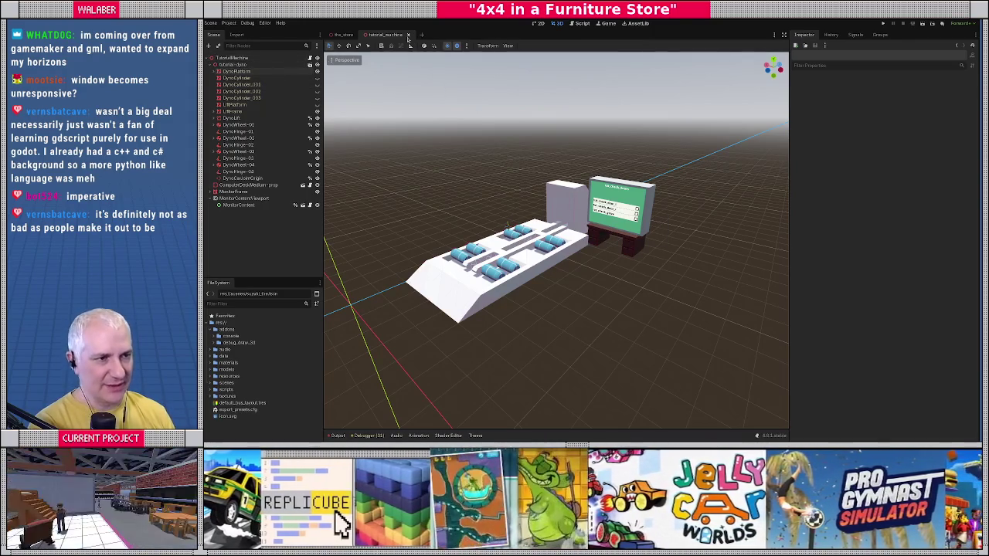
Switch to the_store scene, expand LoadingDock and frame its Missions node in the viewport
key(ctrl+Tab)
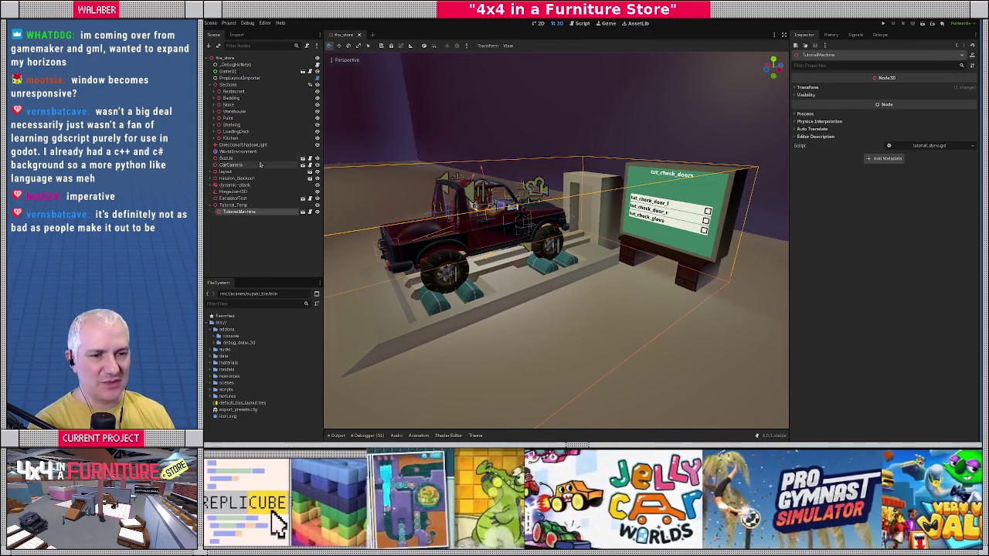
scroll(556, 232, up, 3)
key(f)
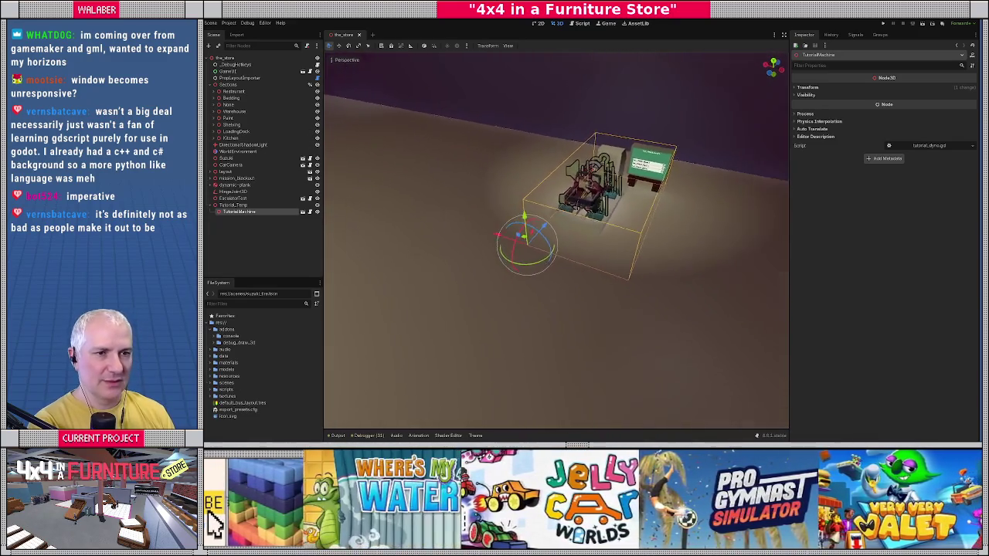
click(232, 131)
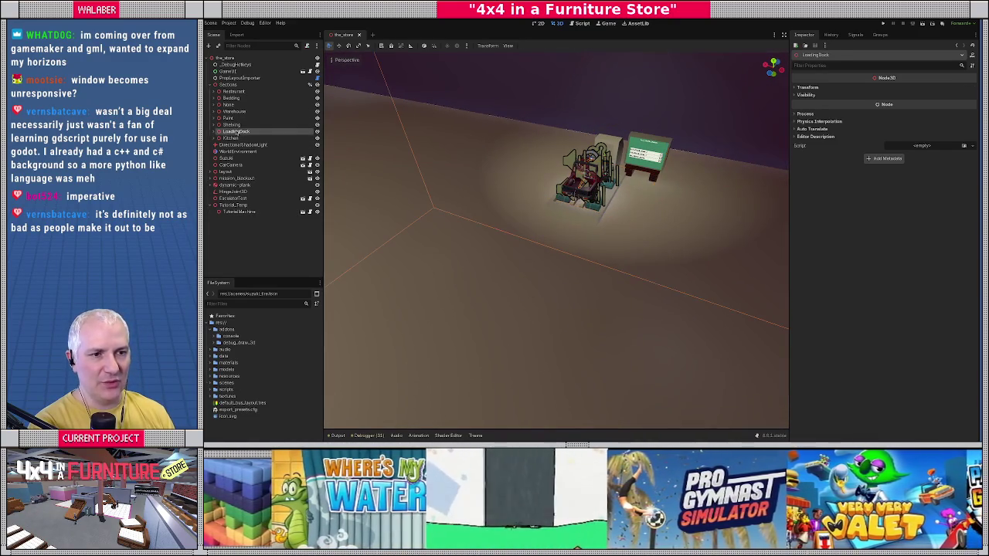
click(215, 131)
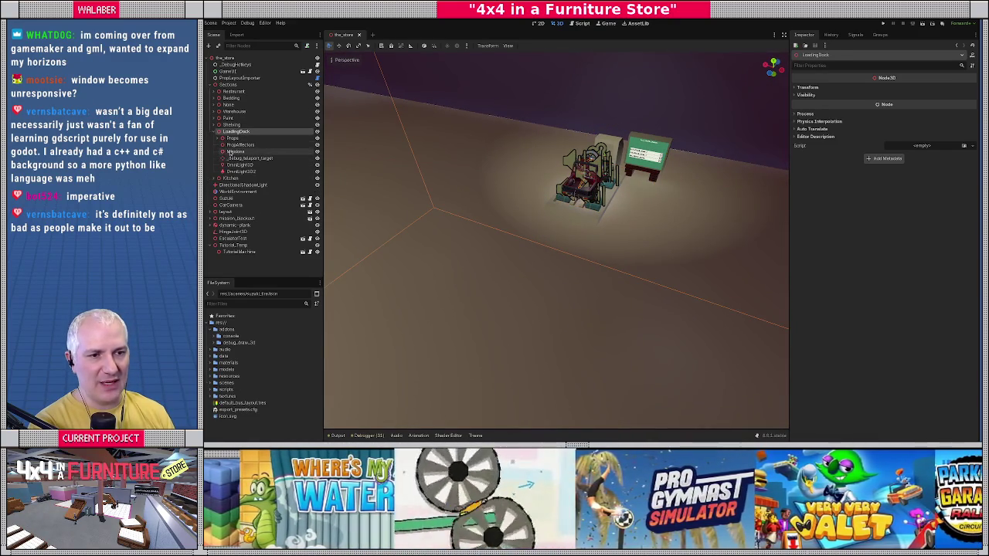
click(232, 151)
key(f)
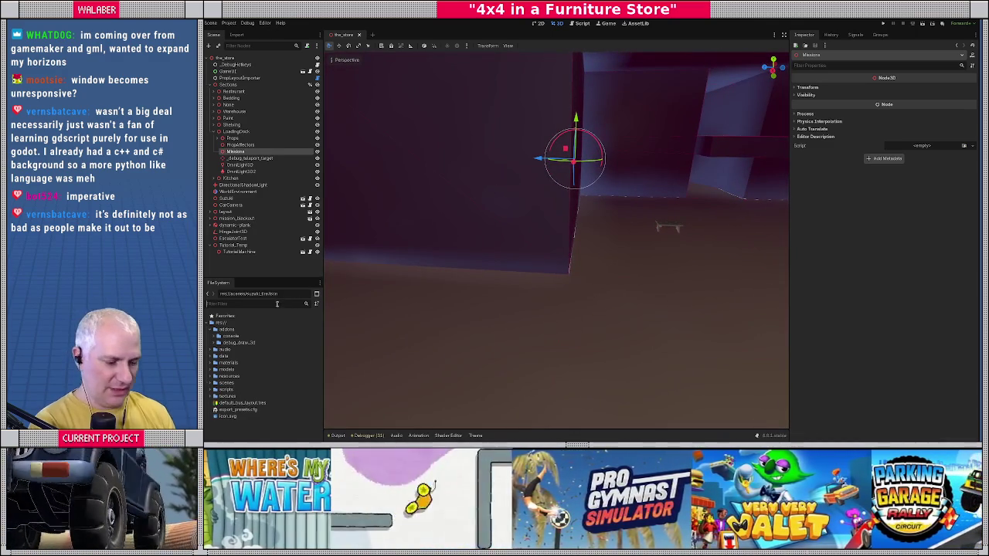
Instance base-mission.tscn under Missions and rename the new node LoadingDock_Tutorial
text(base-)
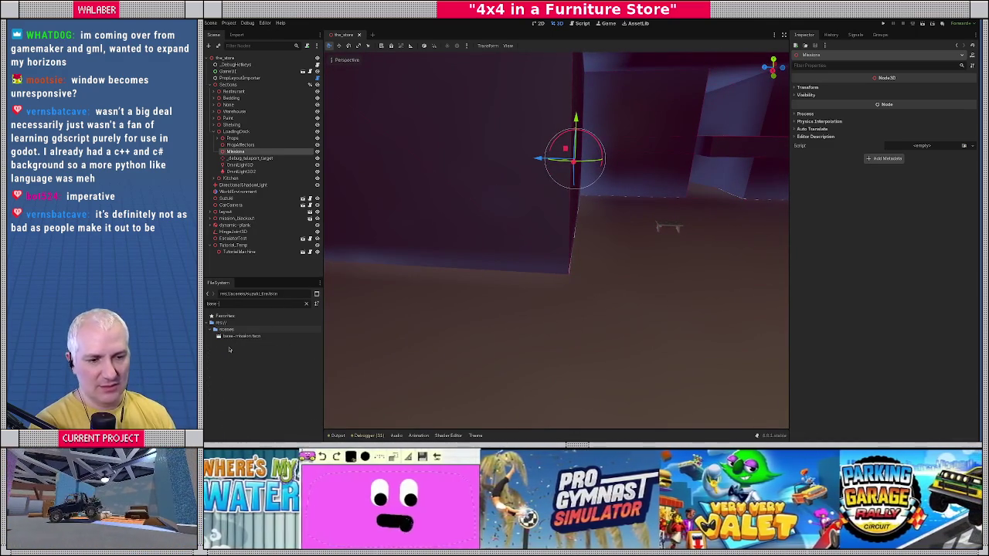
drag(240, 336, 235, 152)
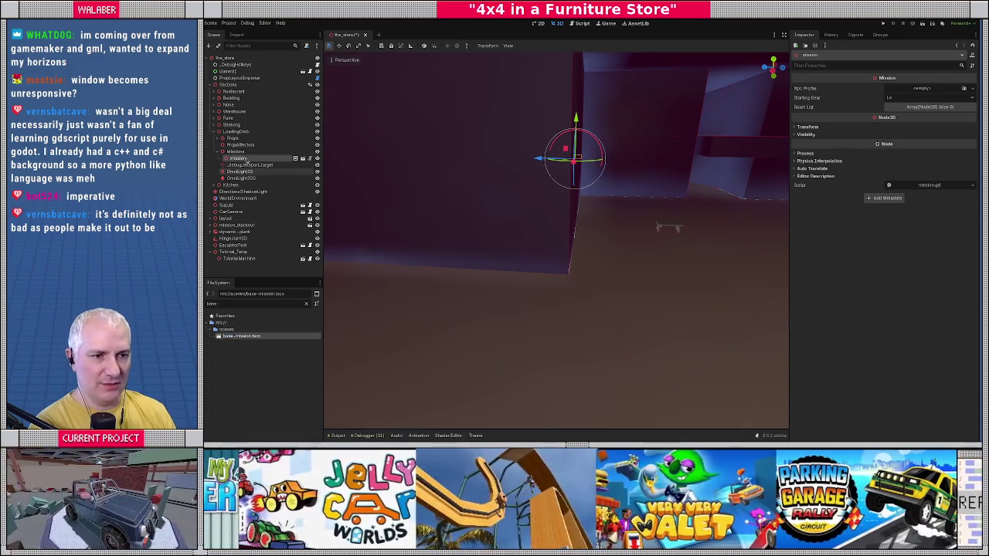
click(244, 159)
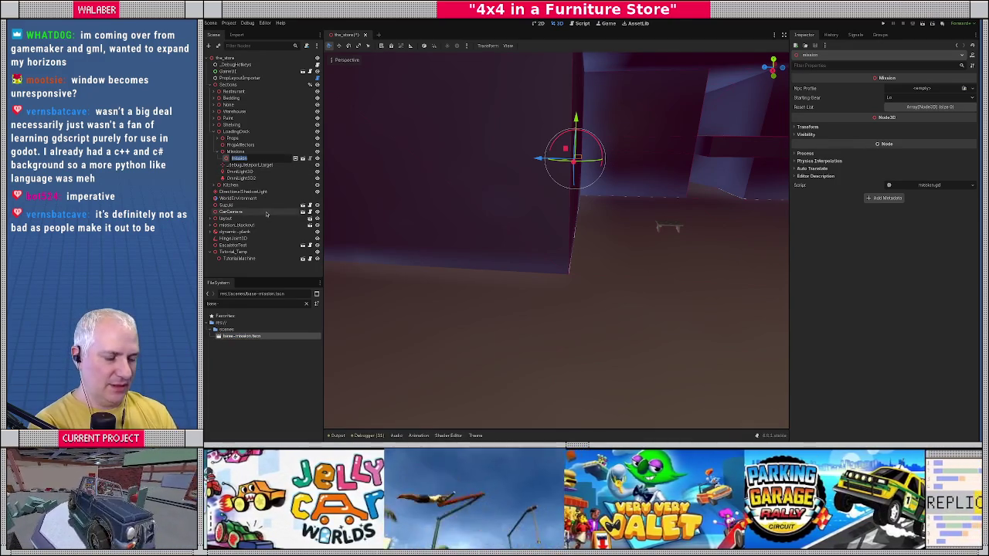
text(LoadingDock_Tutorial)
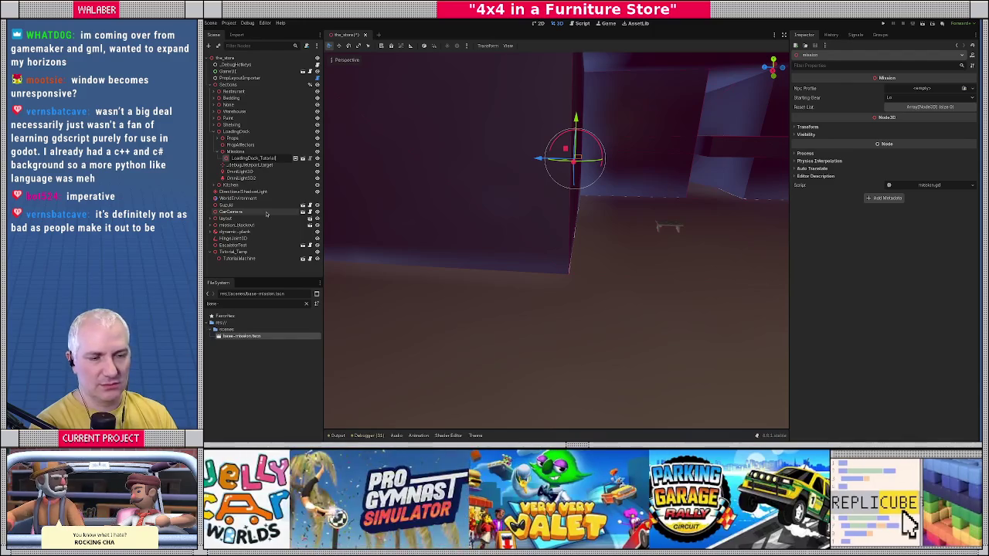
key(Return)
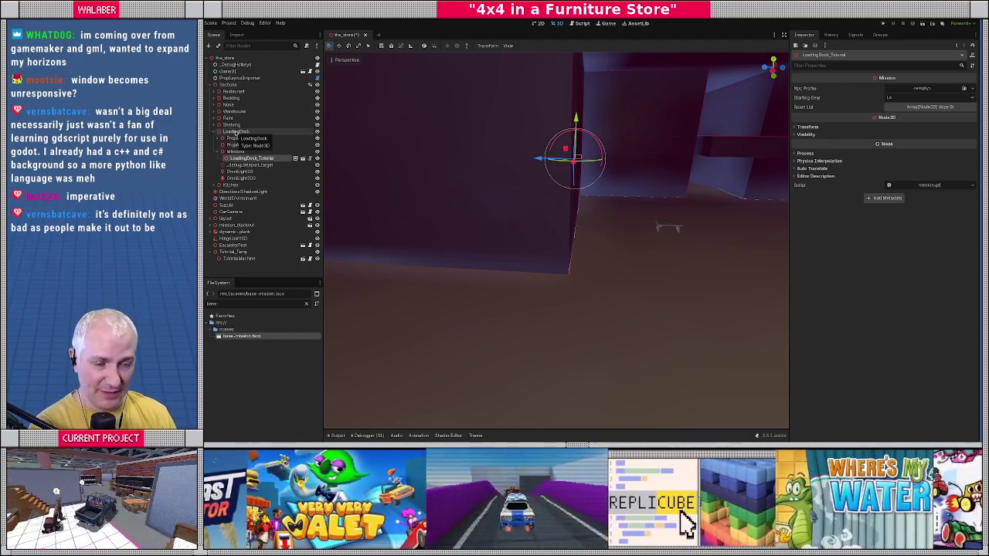
drag(324, 236, 328, 236)
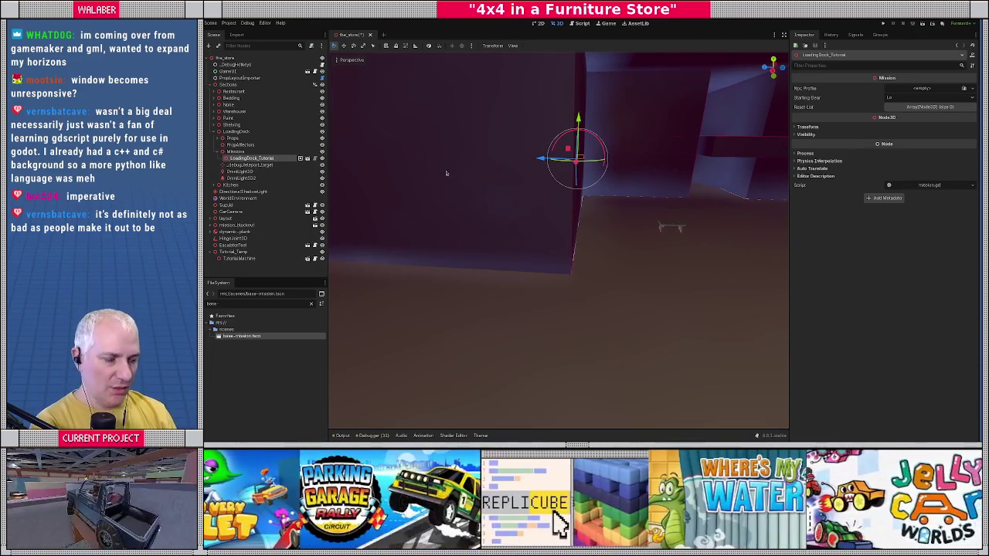
In top orthographic view, drag LoadingDock_Tutorial right across the store floor and frame it
key(KP_7)
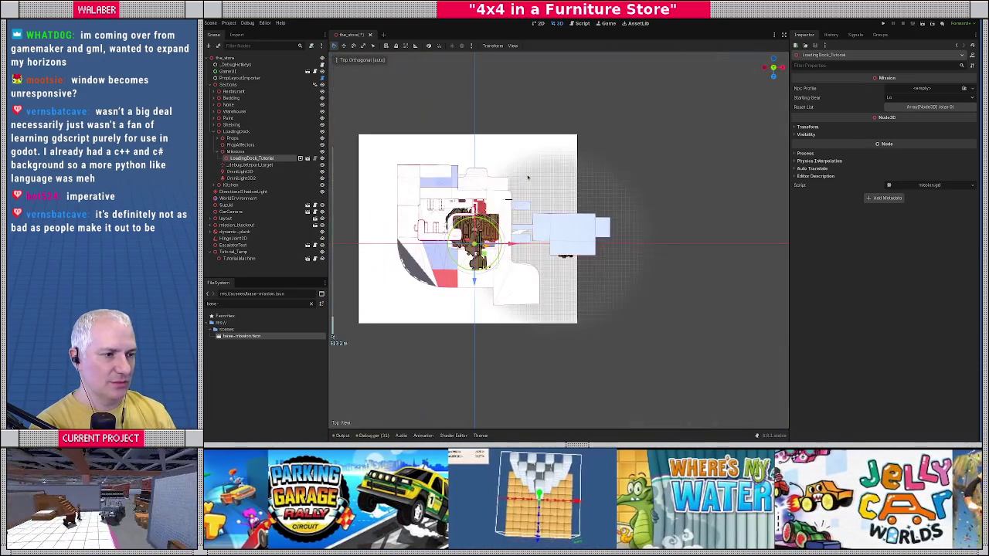
mouse_move(484, 255)
mouse_down()
mouse_move(607, 251)
mouse_move(648, 263)
mouse_move(762, 171)
mouse_up()
key(f)
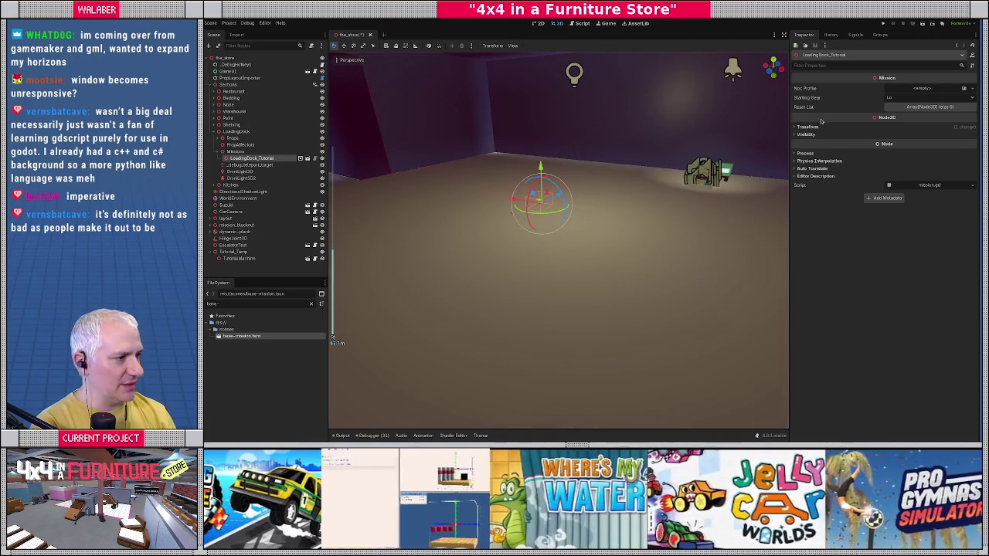
Set the mission's Transform Position y to 2.2 in the Inspector
click(815, 126)
click(879, 143)
text(2.2)
key(Return)
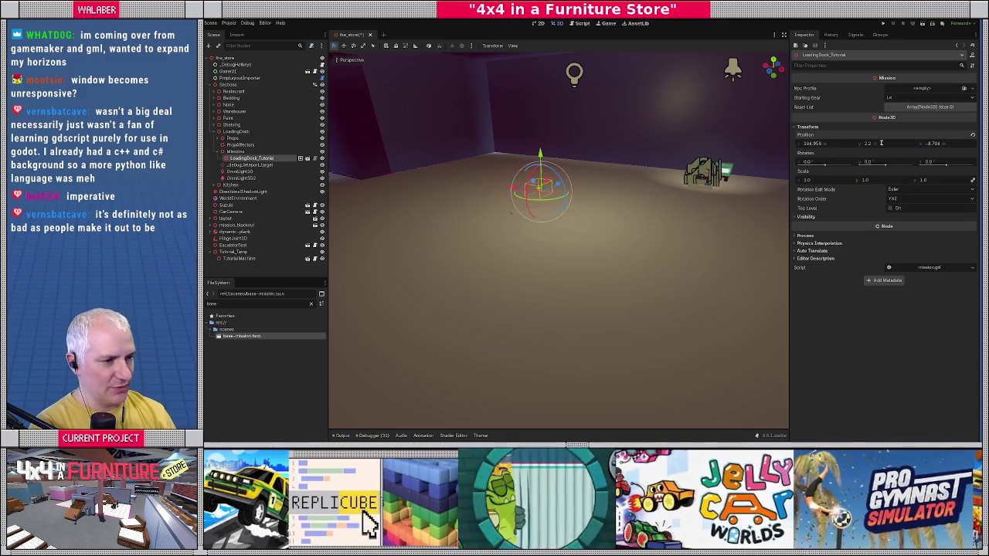